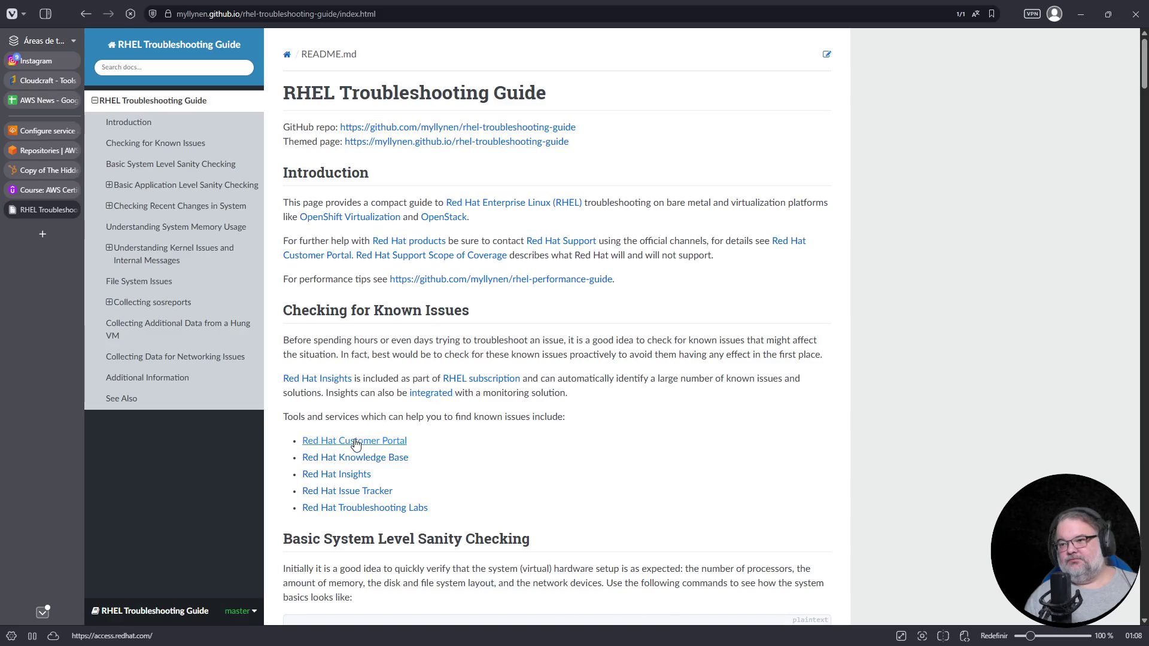
# Go back to the DuckDuckGo results and open the Red Hat 'RHEL8.6GA: issues with asymmetric routing' article
pyautogui.click(86, 15)
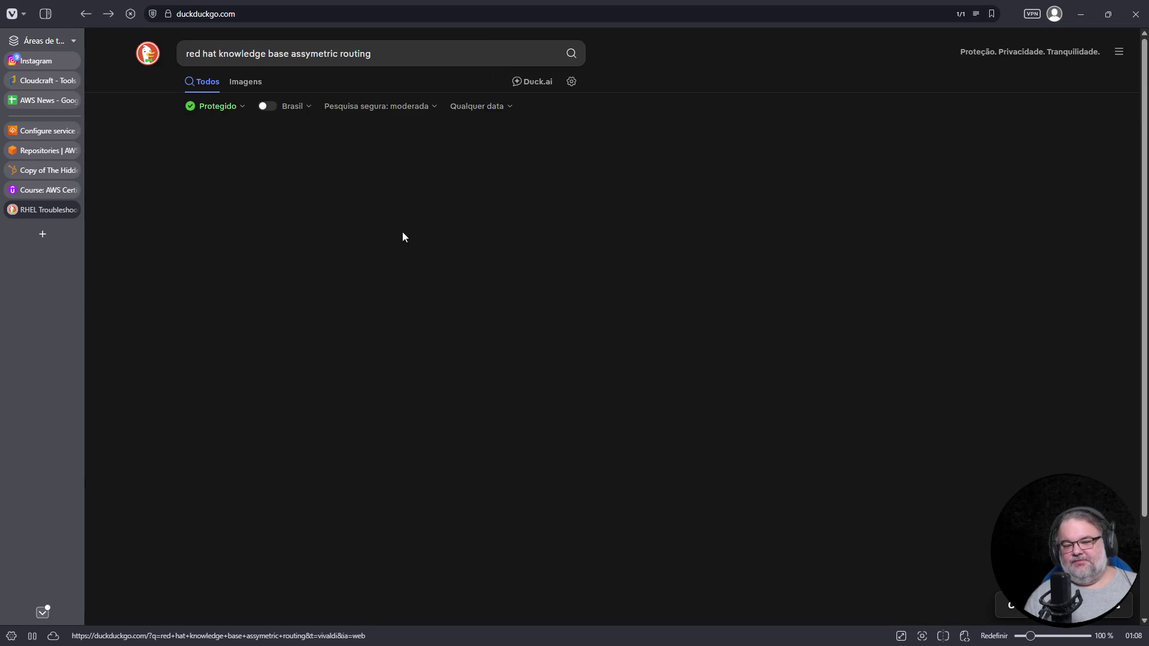
pyautogui.scroll(-10, 375, 329)
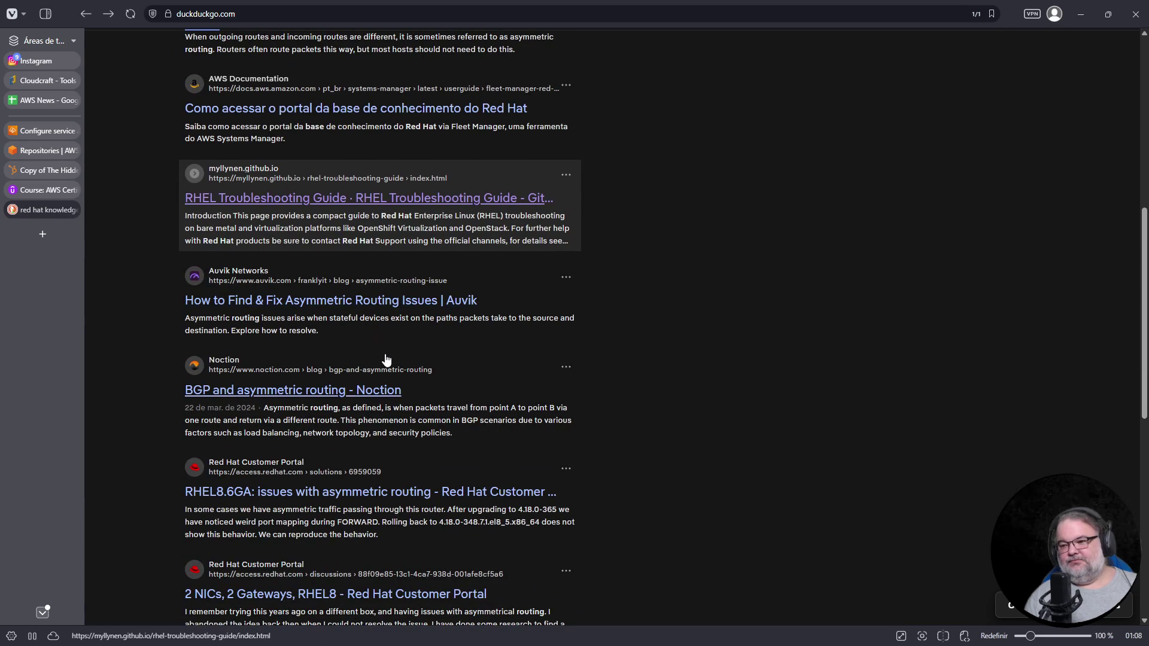
pyautogui.click(371, 496)
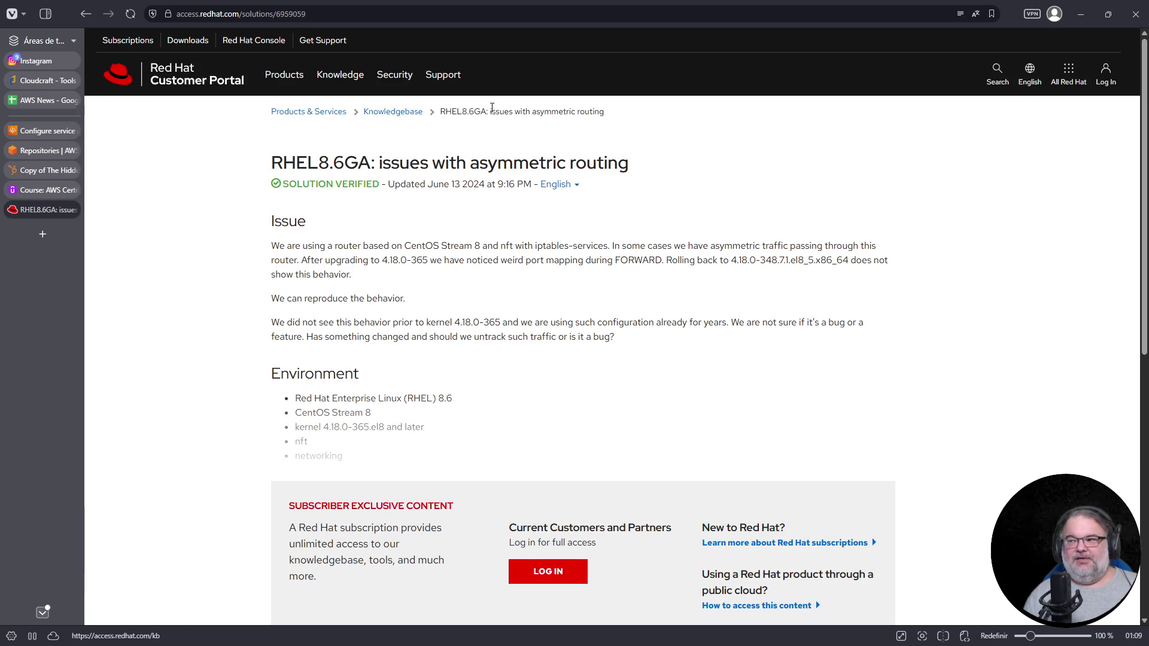
# Read through the RHEL8.6GA asymmetric routing article, then open a new blank tab for searching
pyautogui.scroll(-5, 424, 303)
pyautogui.scroll(4, 389, 288)
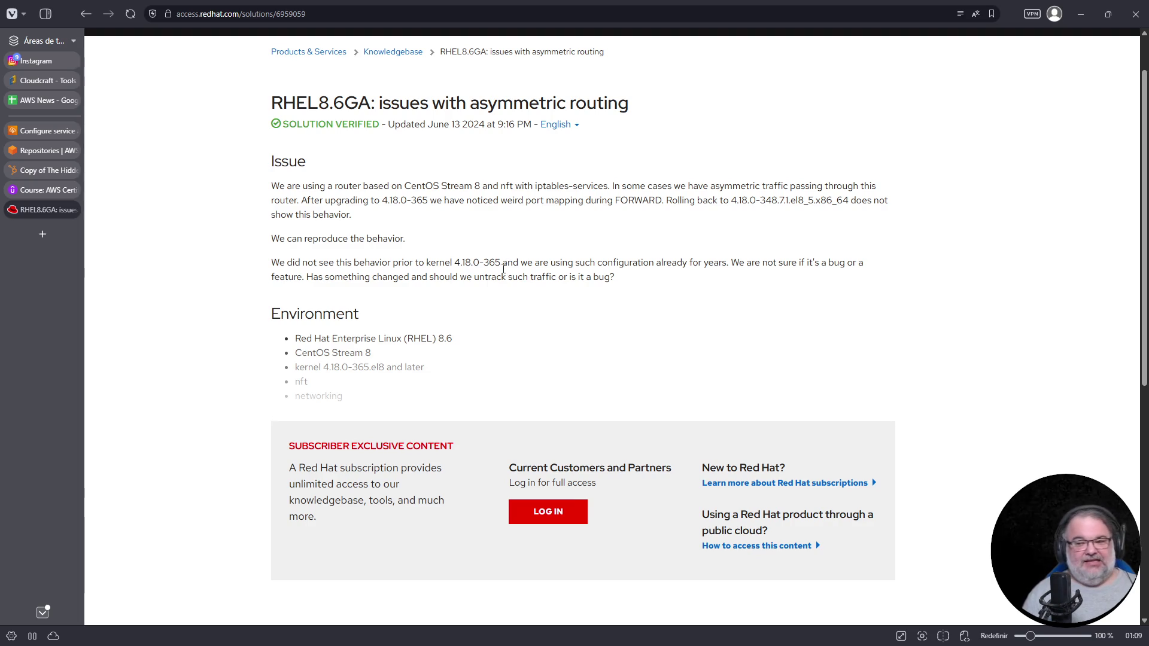
pyautogui.click(42, 234)
pyautogui.click(278, 13)
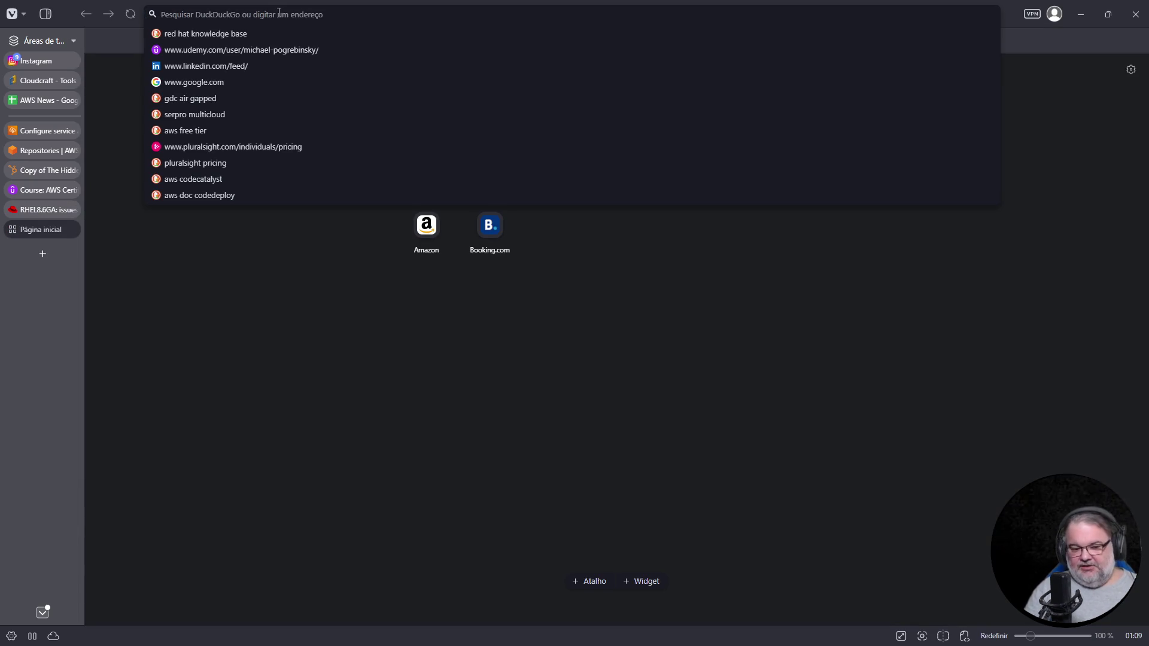
# Search for 'bedrock chunking' and open the AWS guide 'How content chunking works for knowledge bases'
pyautogui.write('bedr')
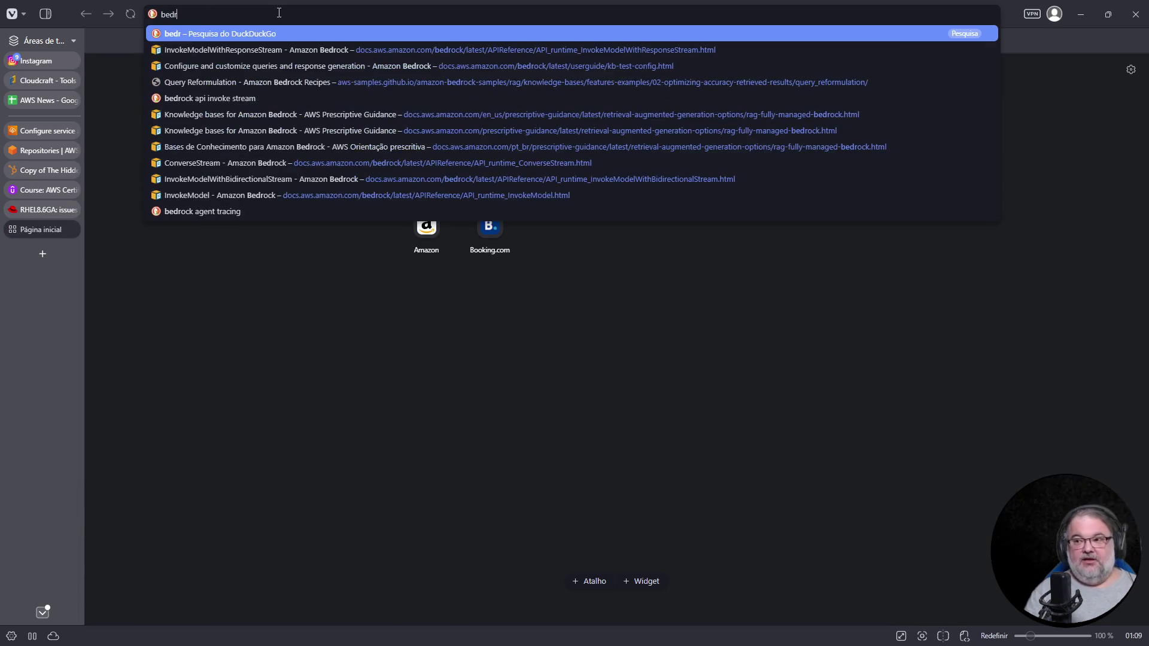
pyautogui.write('ock chunking')
pyautogui.press('Return')
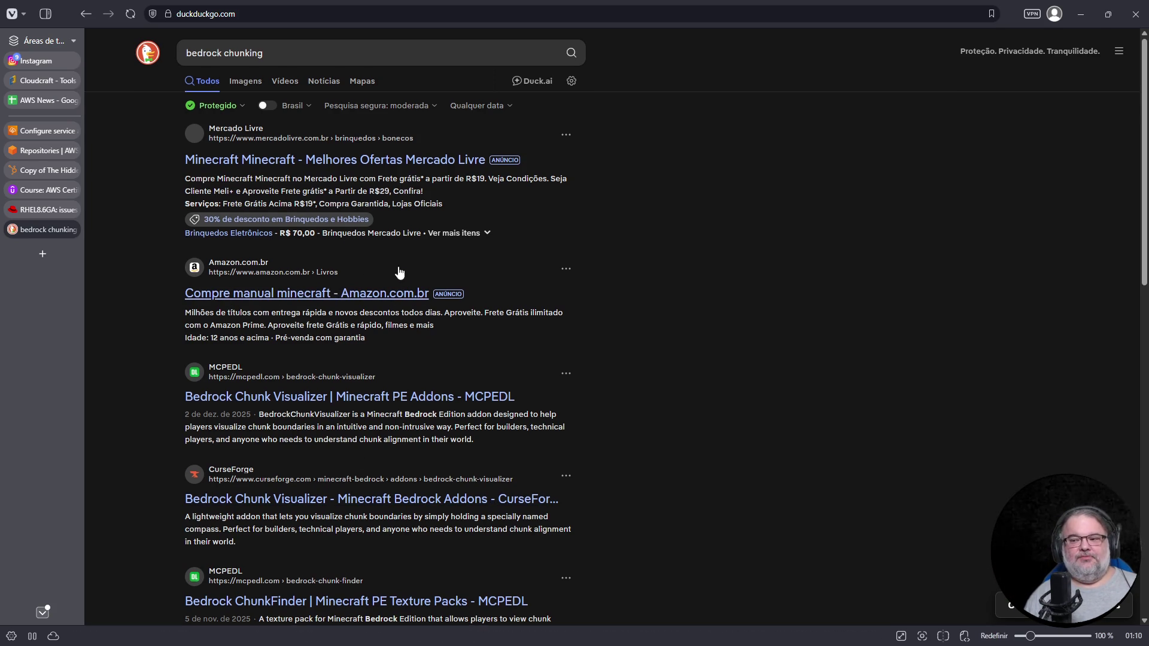
pyautogui.scroll(-3, 407, 271)
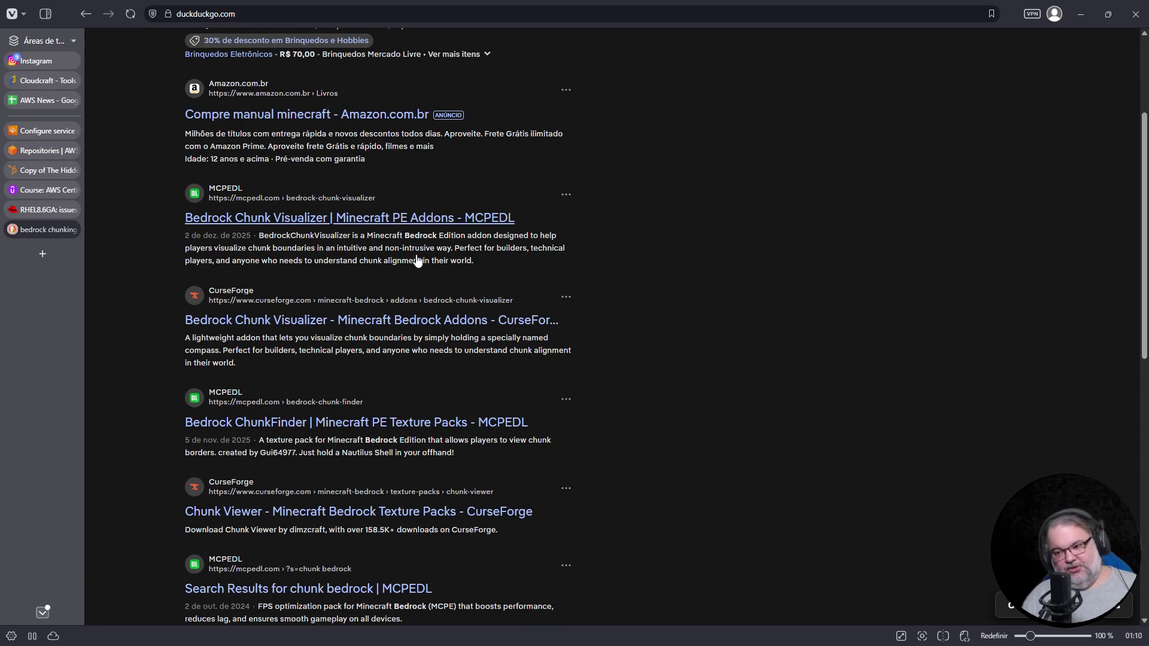
pyautogui.scroll(-2, 418, 262)
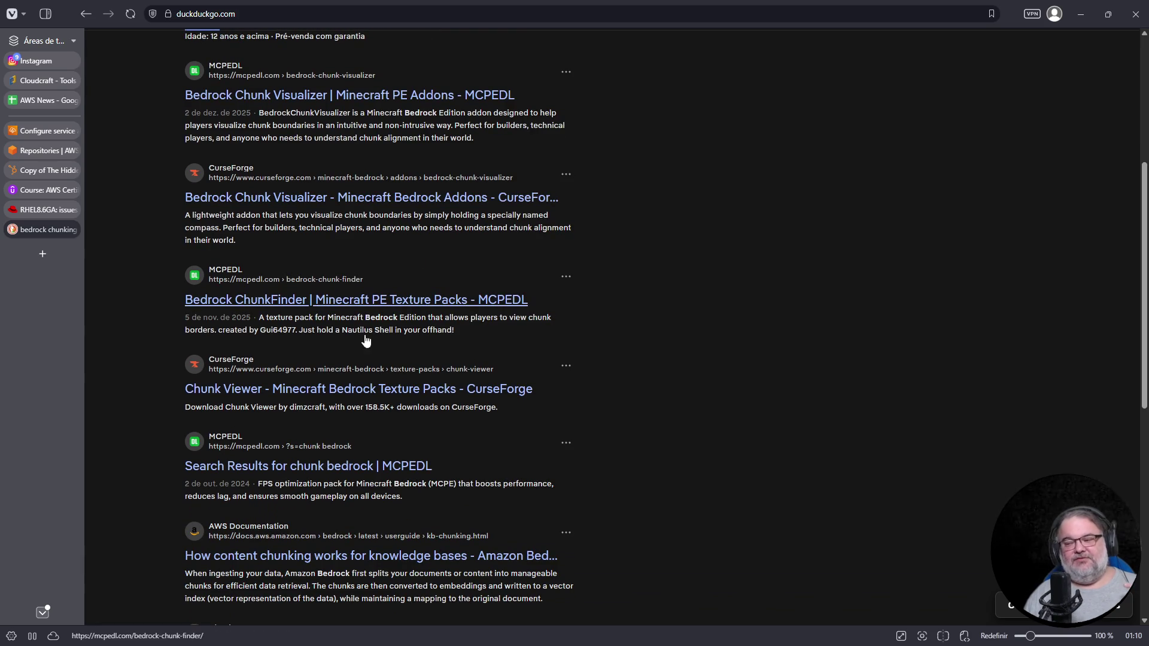
pyautogui.click(369, 551)
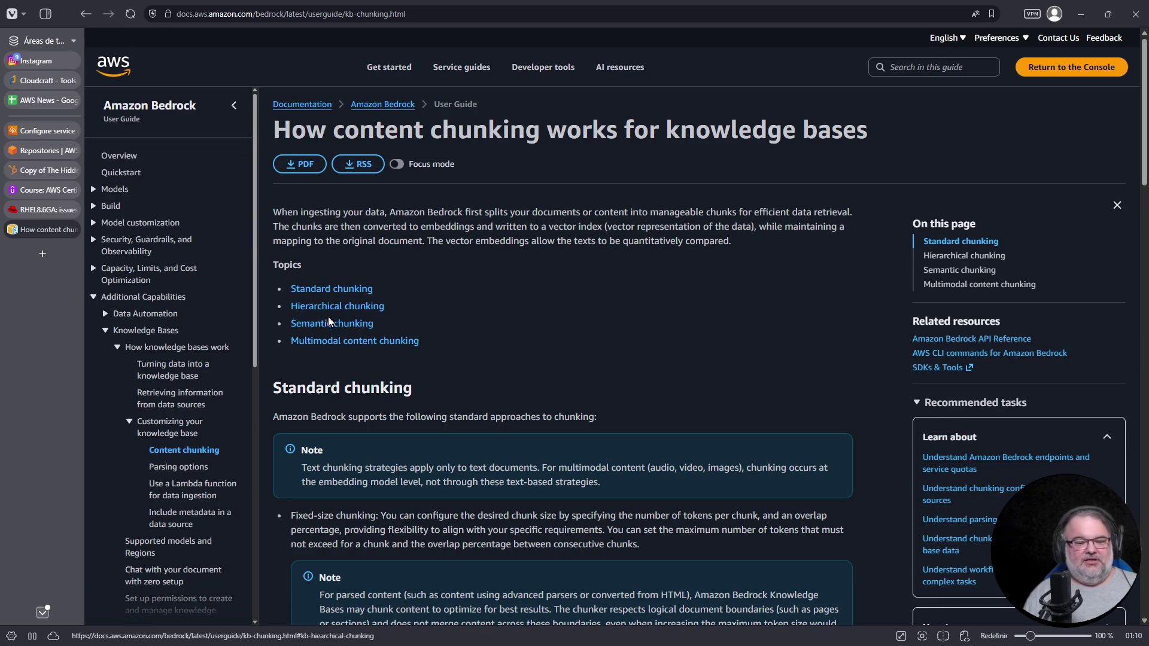
# Scroll the content chunking page down to the Topics and Standard chunking sections
pyautogui.scroll(-2, 506, 346)
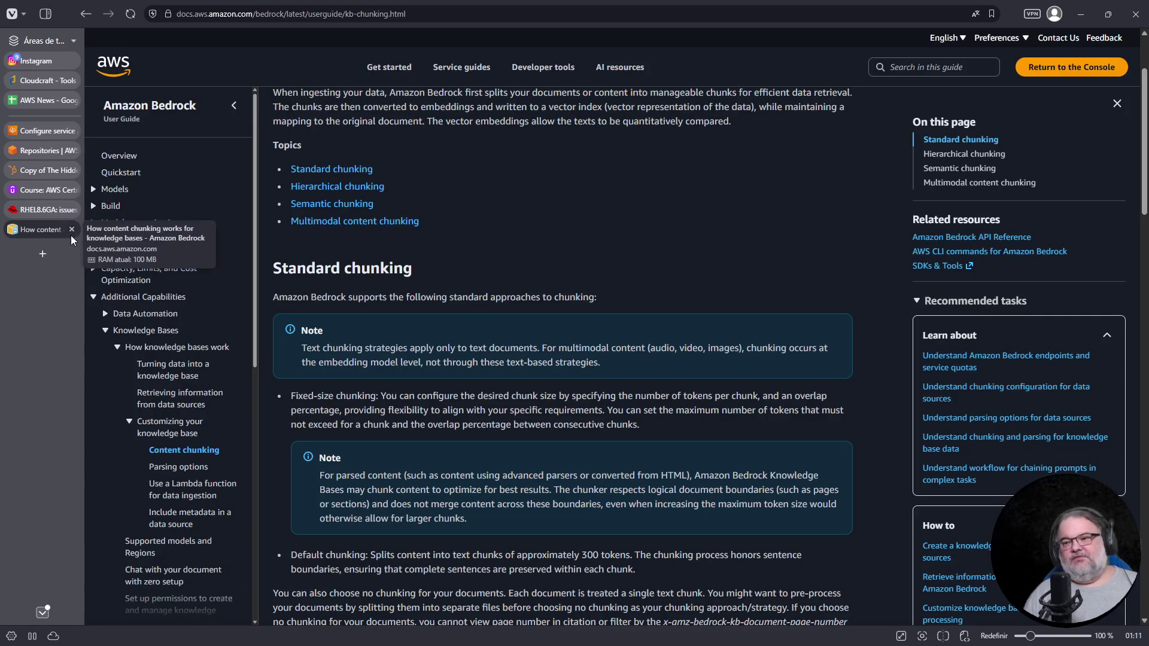
# Close the chunking docs and Red Hat tabs, and show Udemy practice question 2 fullscreen
pyautogui.middleClick(66, 233)
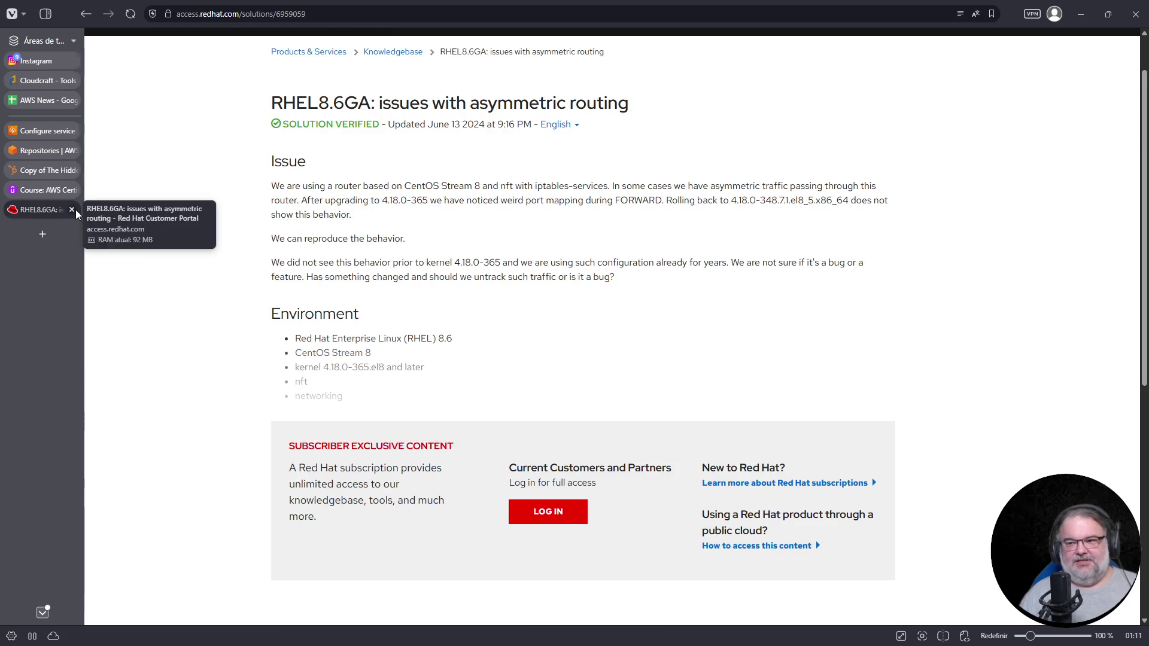
pyautogui.click(71, 210)
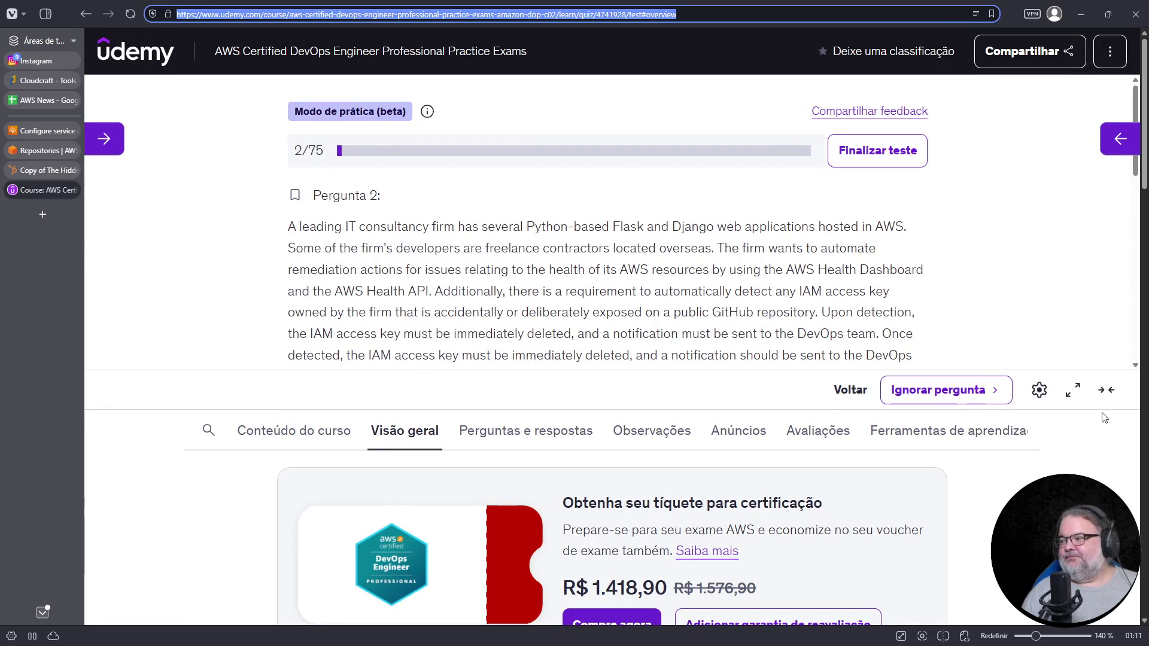
pyautogui.click(1073, 390)
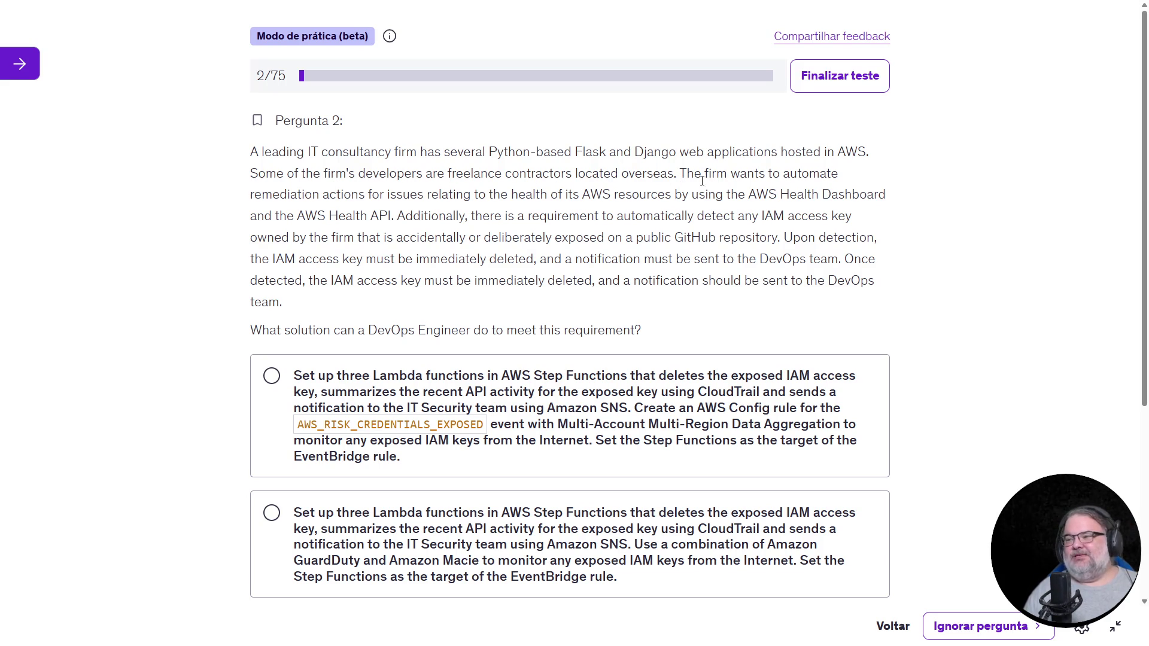
pyautogui.moveTo(352, 194)
pyautogui.mouseDown()
pyautogui.moveTo(404, 197)
pyautogui.moveTo(393, 216)
pyautogui.moveTo(322, 197)
pyautogui.moveTo(620, 193)
pyautogui.mouseUp()
pyautogui.click(475, 209)
pyautogui.moveTo(750, 195)
pyautogui.mouseDown()
pyautogui.moveTo(907, 199)
pyautogui.moveTo(289, 237)
pyautogui.moveTo(401, 215)
pyautogui.mouseUp()
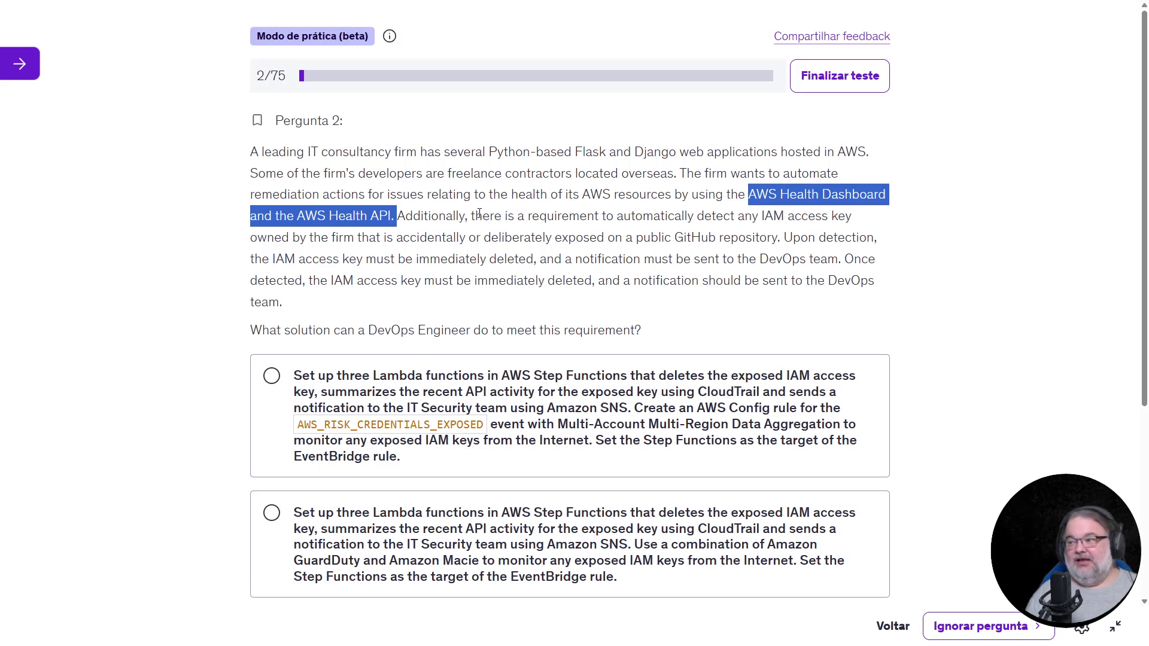
pyautogui.moveTo(405, 213)
pyautogui.mouseDown()
pyautogui.moveTo(434, 229)
pyautogui.moveTo(419, 256)
pyautogui.moveTo(395, 237)
pyautogui.mouseUp()
pyautogui.moveTo(748, 194)
pyautogui.mouseDown()
pyautogui.moveTo(671, 237)
pyautogui.moveTo(629, 237)
pyautogui.mouseUp()
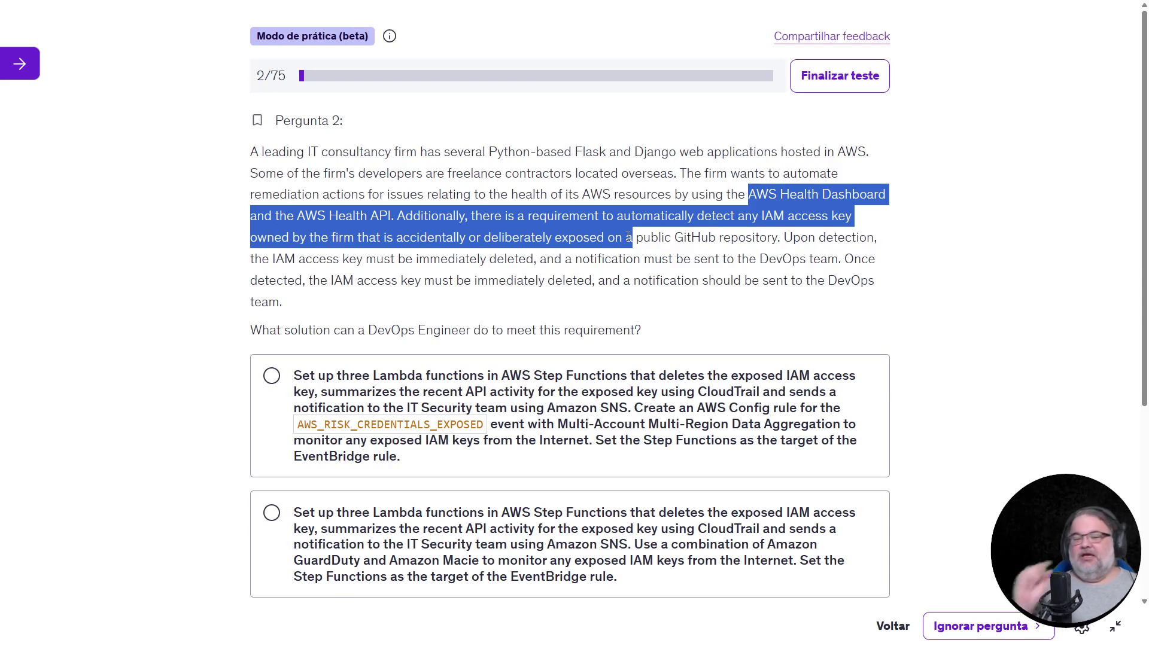
pyautogui.hotkey('alt', 'Tab')
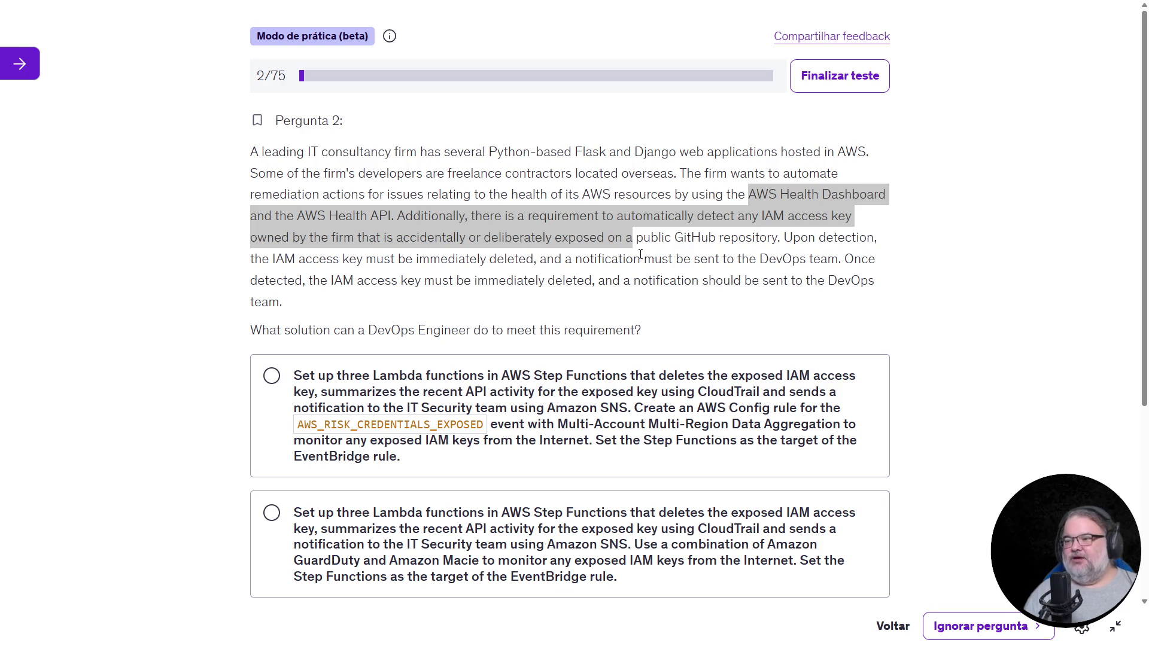
pyautogui.click(771, 212)
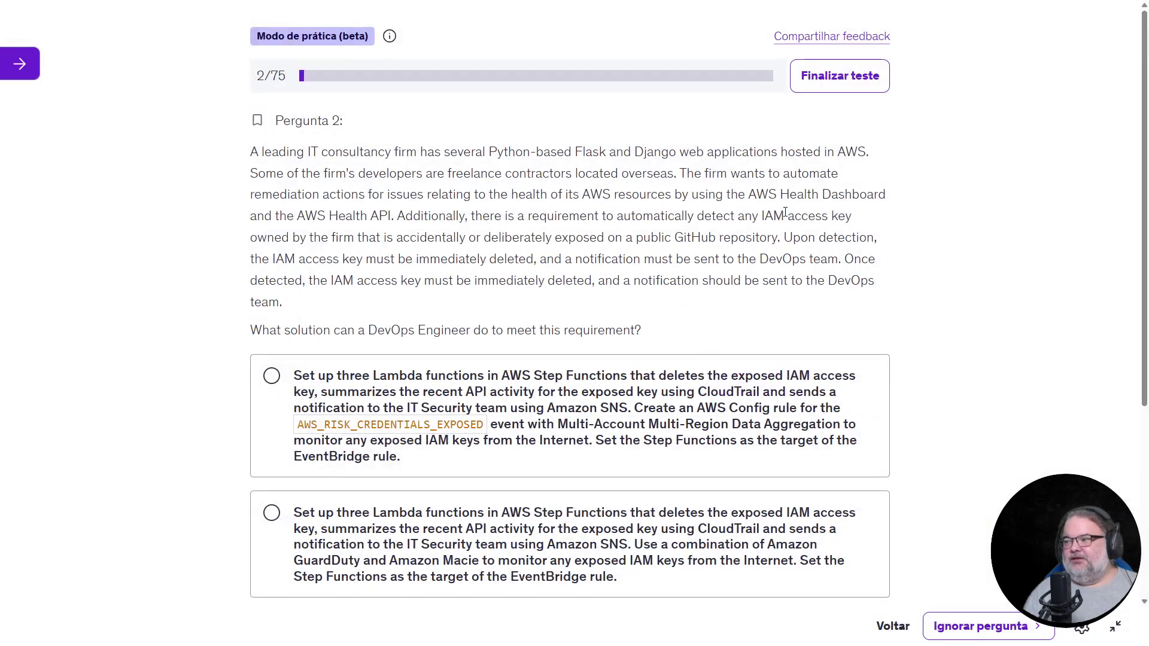
pyautogui.scroll(-5, 861, 225)
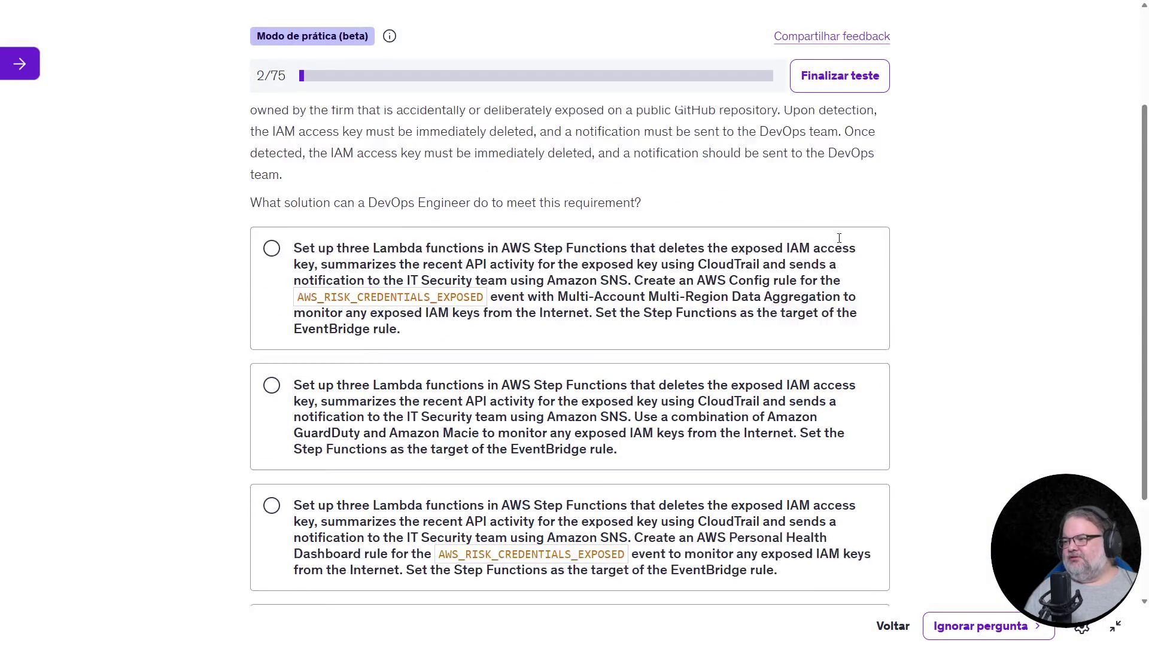
pyautogui.scroll(5, 840, 239)
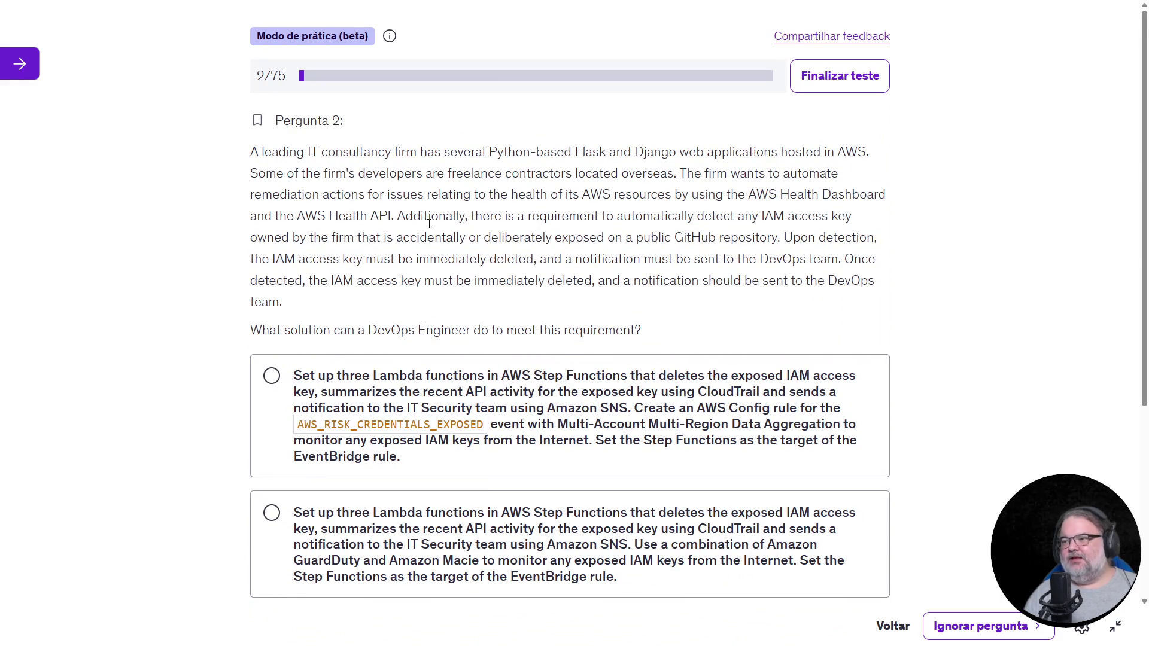
pyautogui.moveTo(723, 217)
pyautogui.mouseDown()
pyautogui.moveTo(835, 219)
pyautogui.moveTo(842, 244)
pyautogui.moveTo(852, 218)
pyautogui.mouseUp()
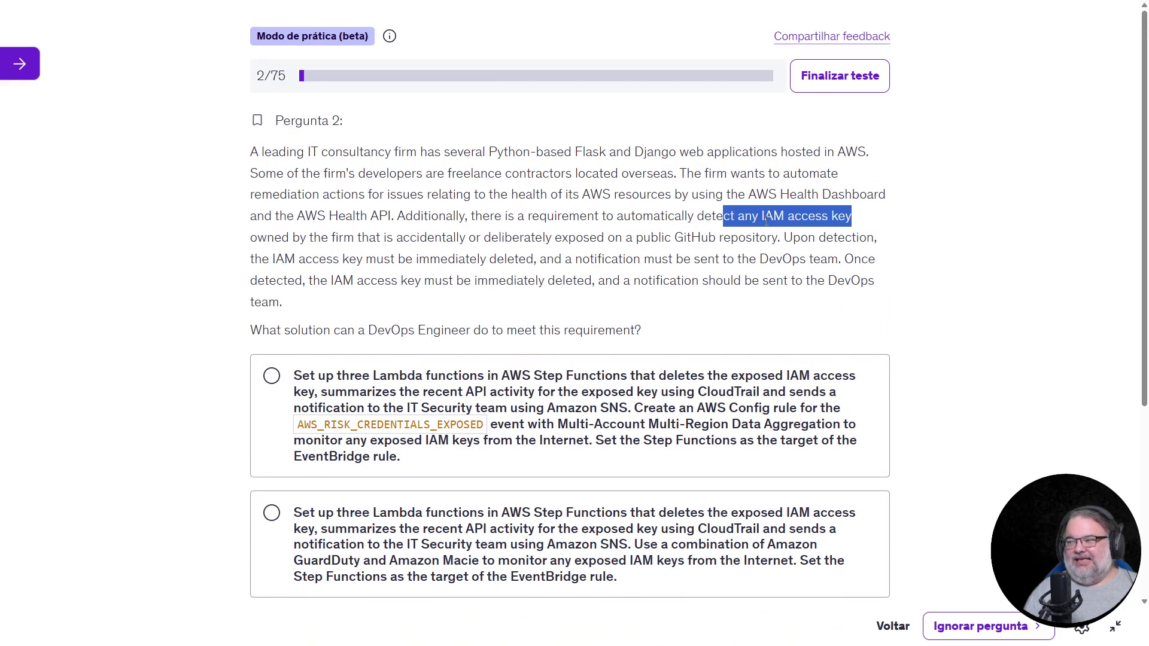
pyautogui.moveTo(252, 240); pyautogui.dragTo(382, 254)
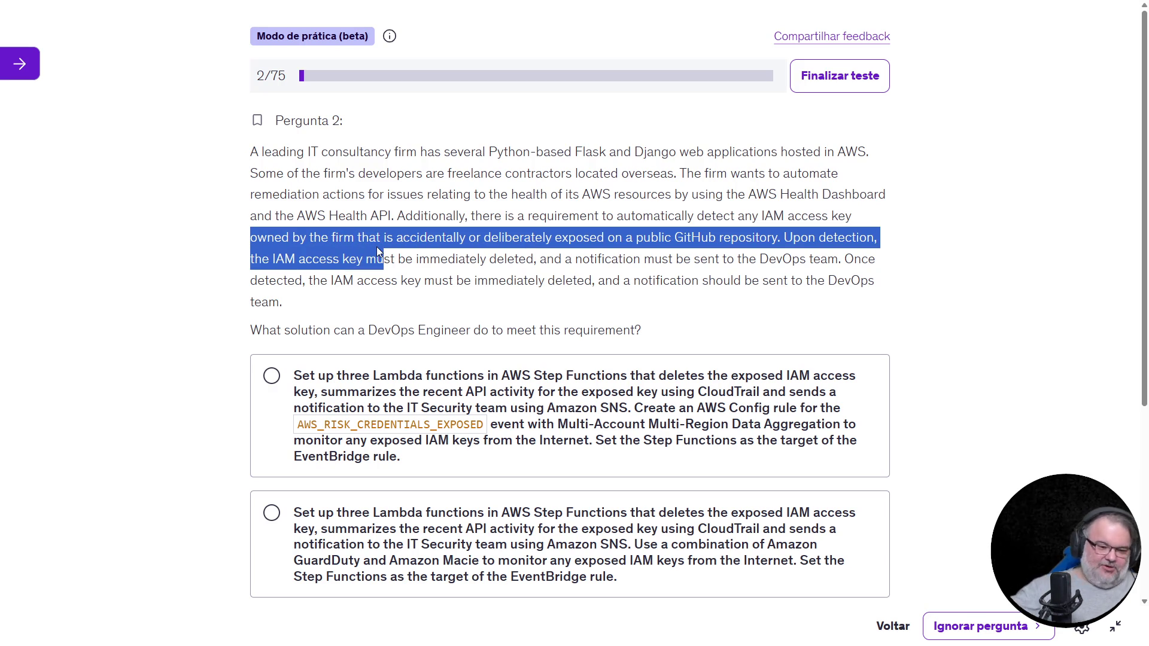
pyautogui.click(386, 250)
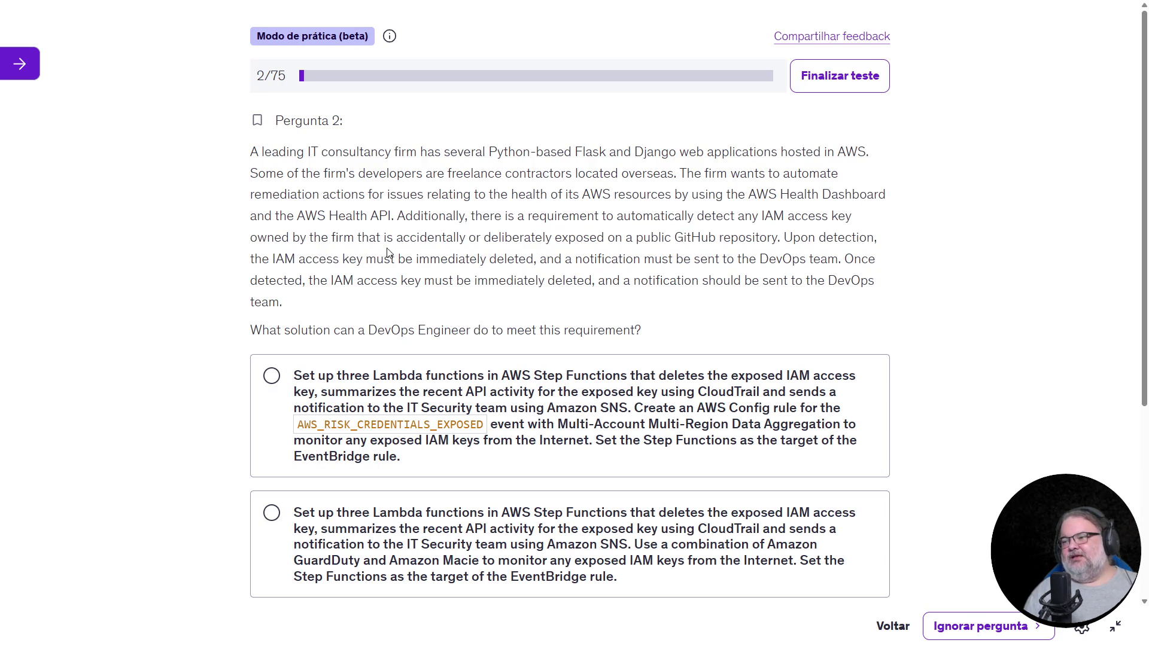
pyautogui.moveTo(393, 238); pyautogui.dragTo(781, 239)
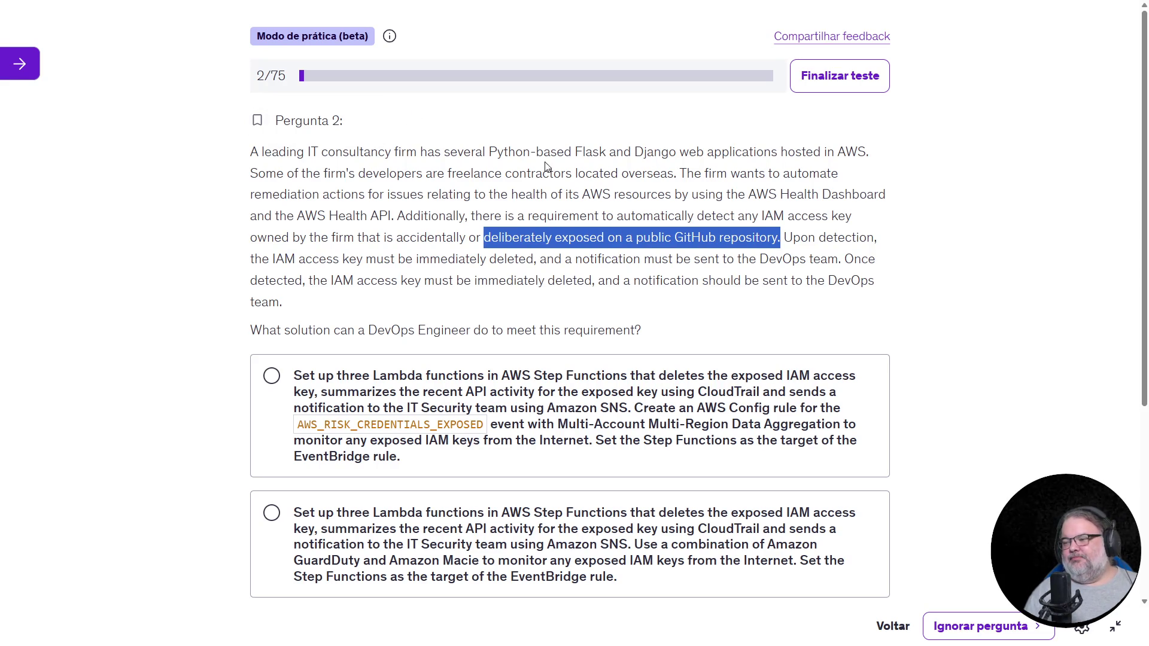
pyautogui.scroll(-1, 787, 196)
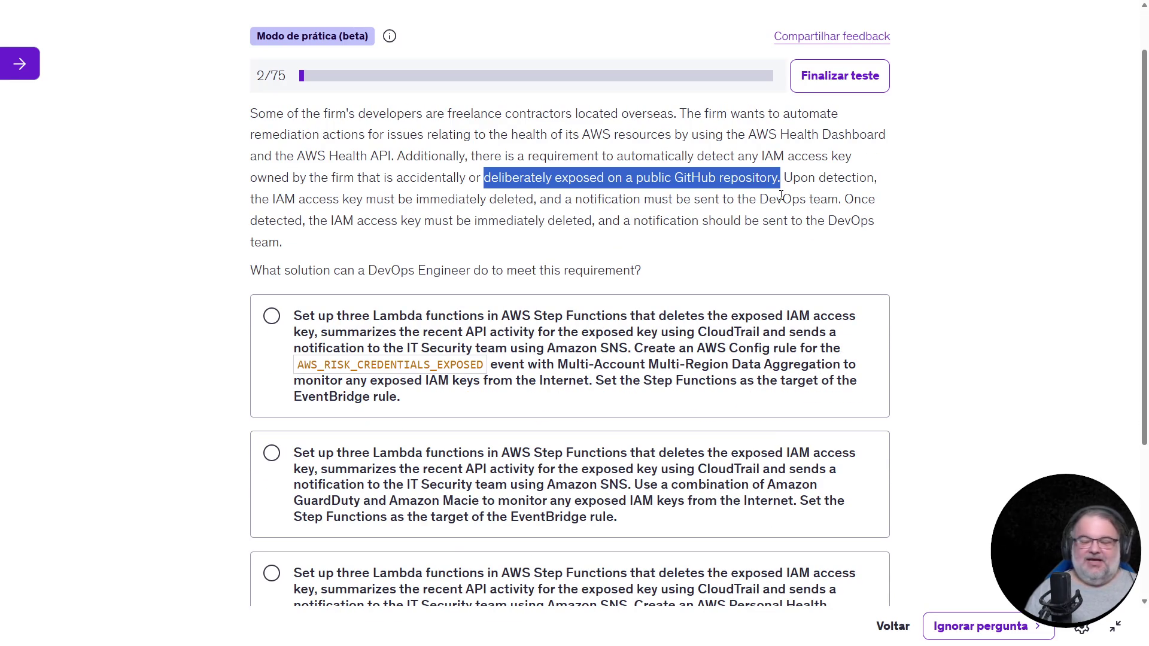
pyautogui.moveTo(787, 178); pyautogui.dragTo(858, 179)
pyautogui.moveTo(293, 202); pyautogui.dragTo(844, 205)
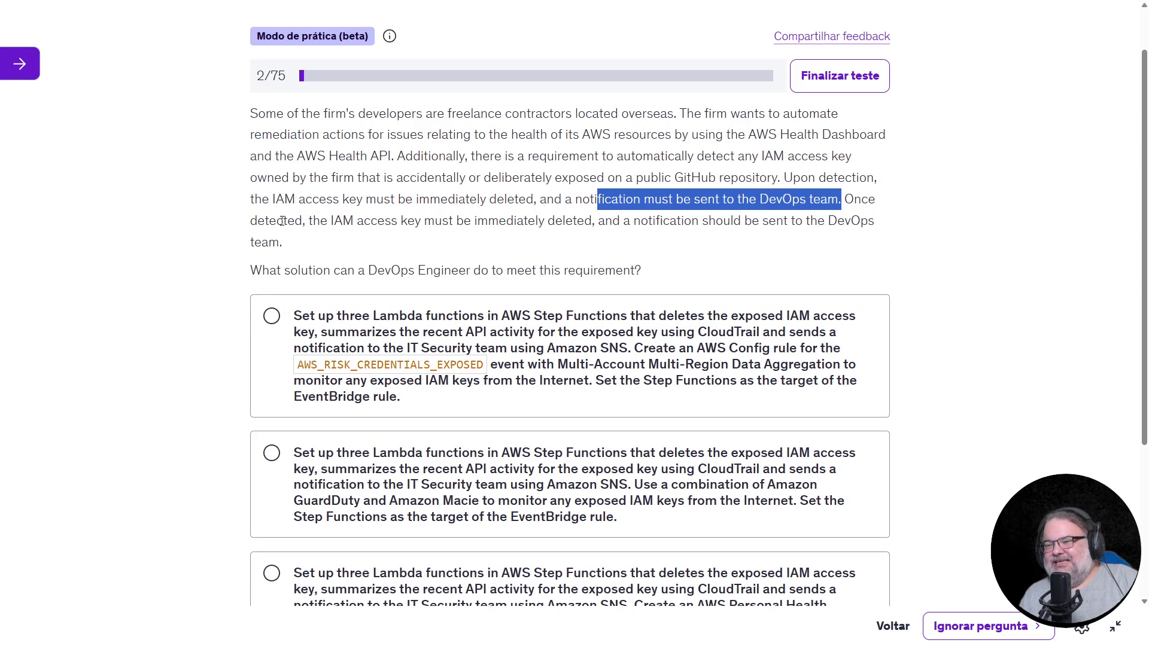
pyautogui.moveTo(321, 220); pyautogui.dragTo(577, 220)
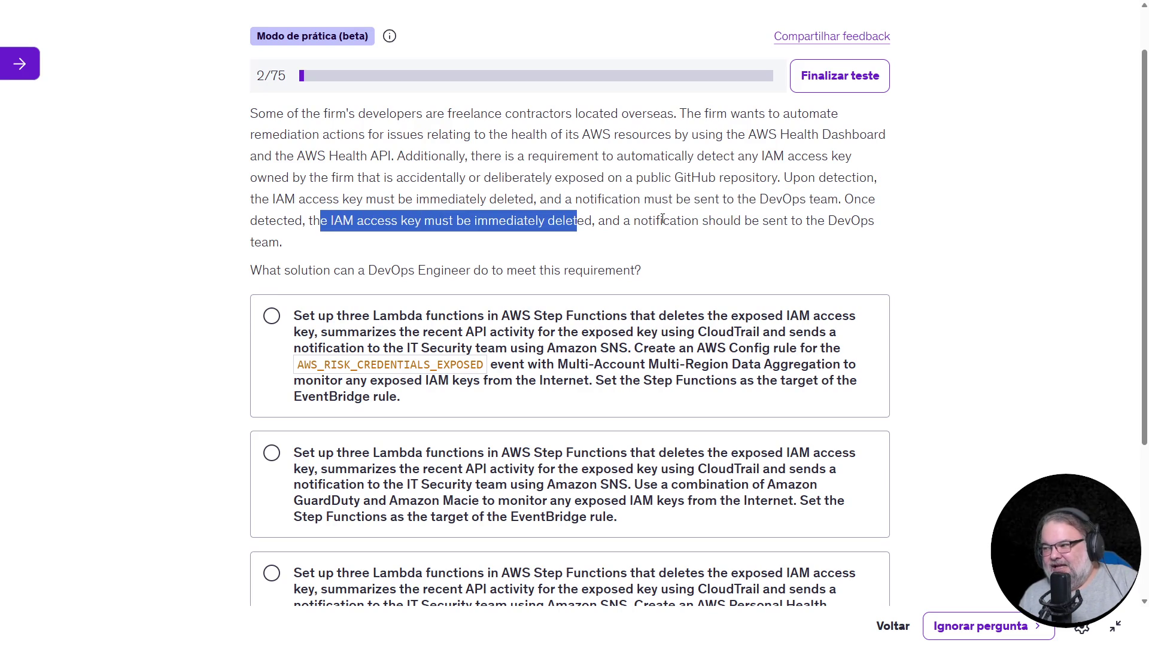
pyautogui.moveTo(663, 220); pyautogui.dragTo(529, 257)
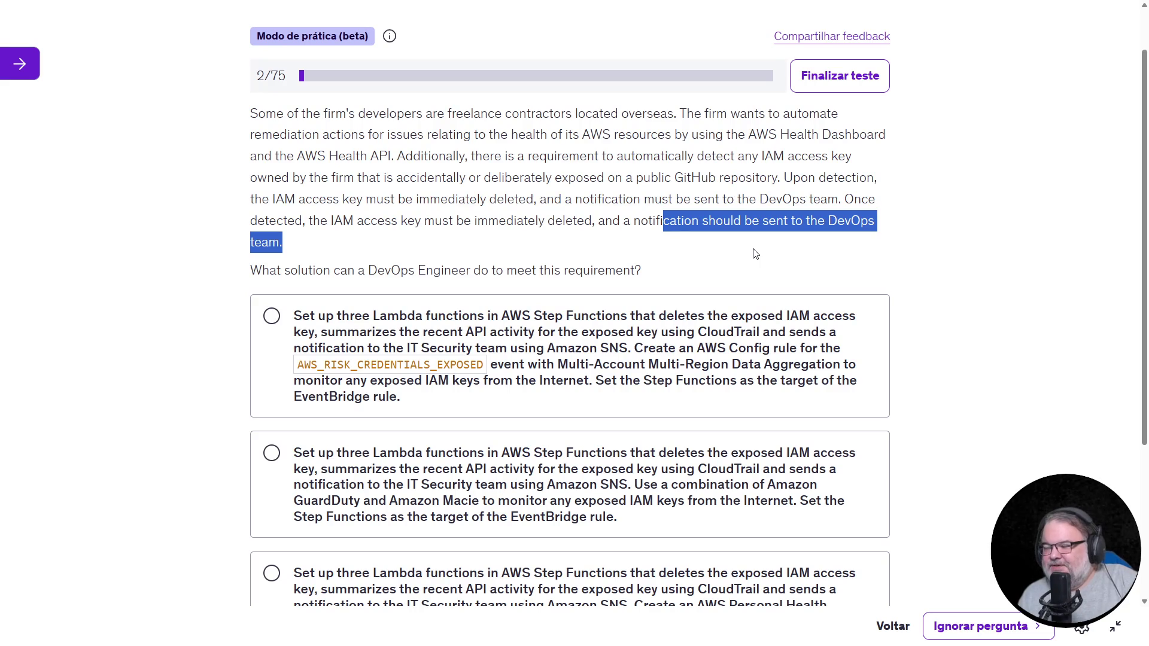
pyautogui.scroll(1, 831, 195)
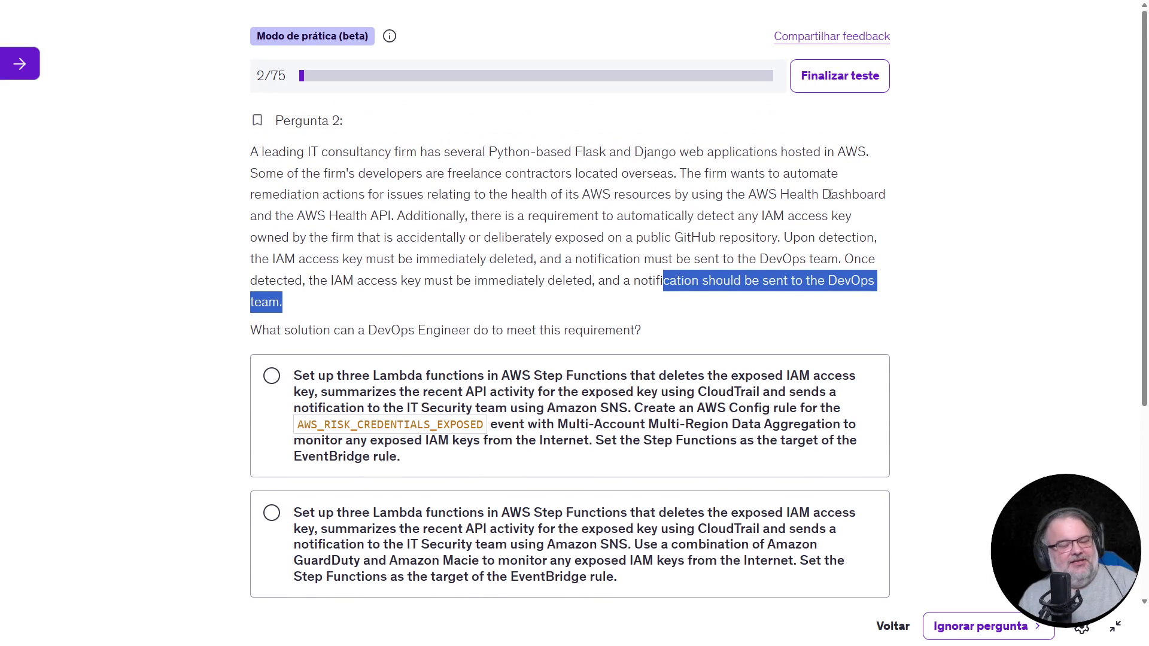
pyautogui.moveTo(786, 244)
pyautogui.mouseDown()
pyautogui.moveTo(826, 282)
pyautogui.moveTo(842, 258)
pyautogui.moveTo(844, 291)
pyautogui.moveTo(853, 287)
pyautogui.mouseUp()
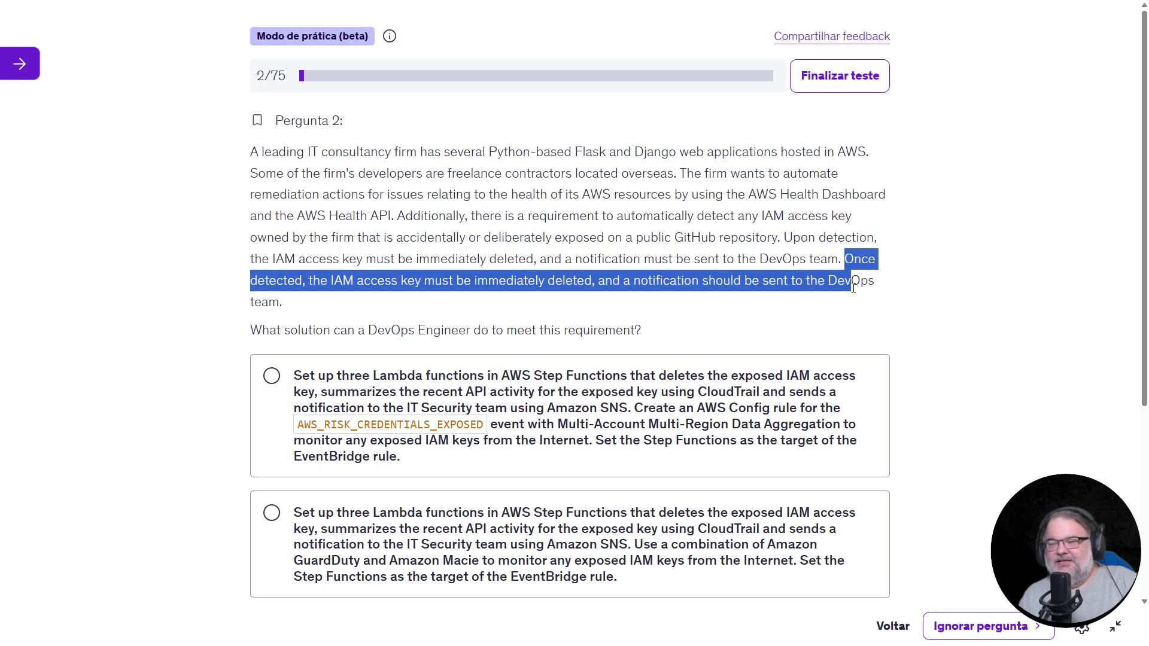
pyautogui.scroll(-3, 860, 243)
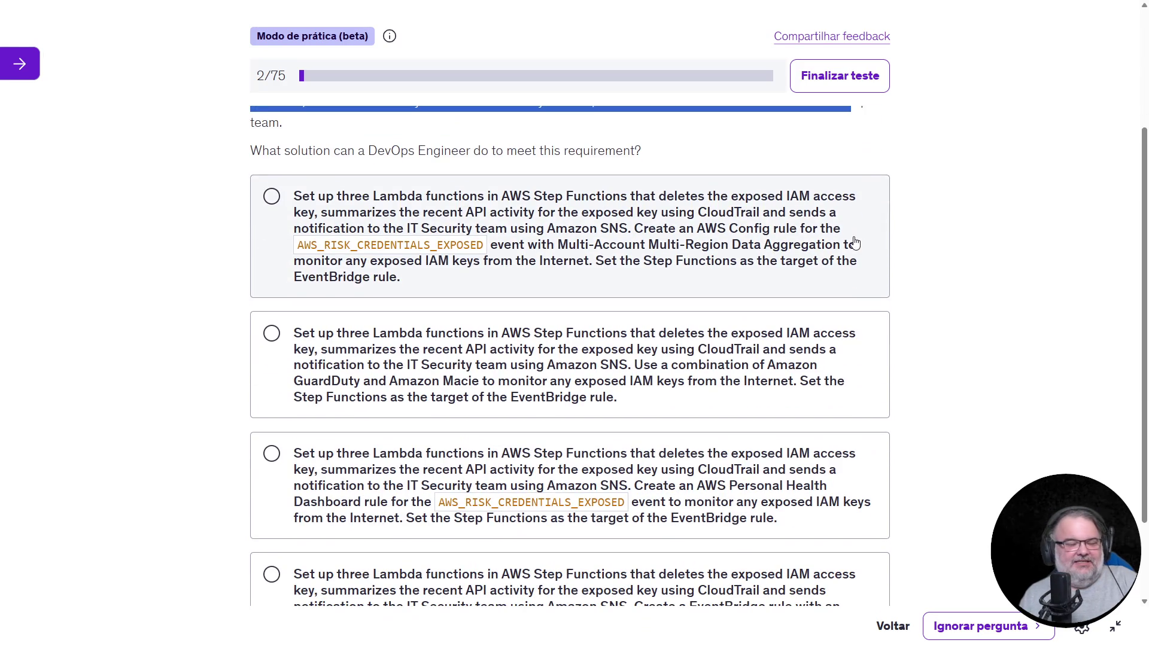
pyautogui.scroll(-1, 850, 233)
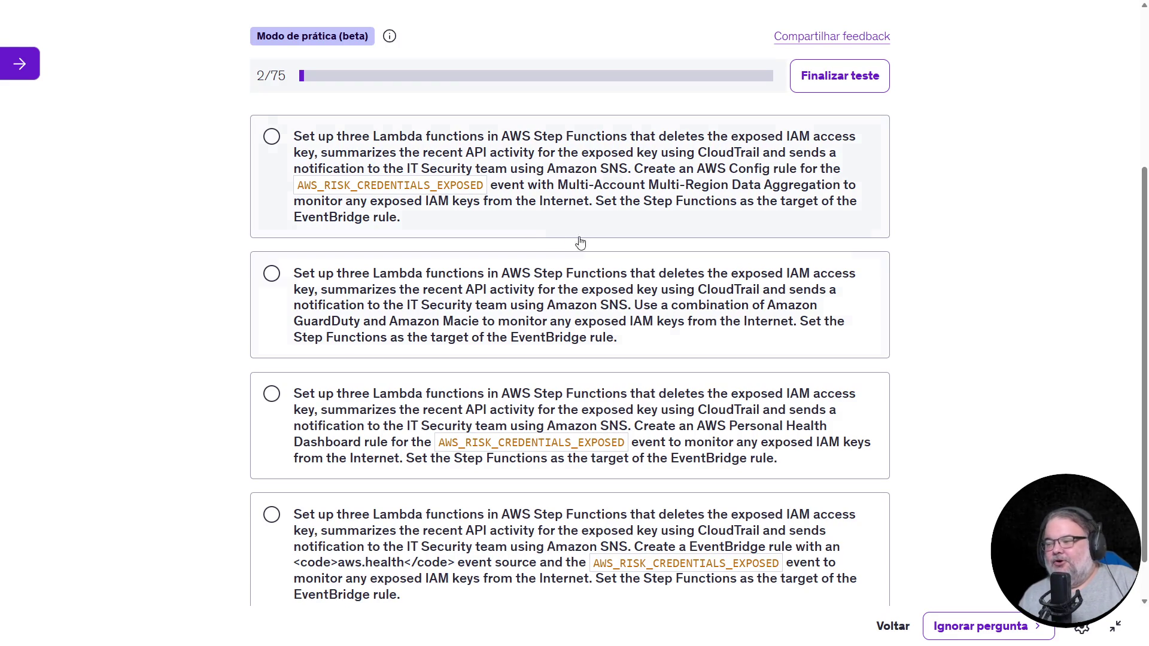
pyautogui.scroll(4, 988, 298)
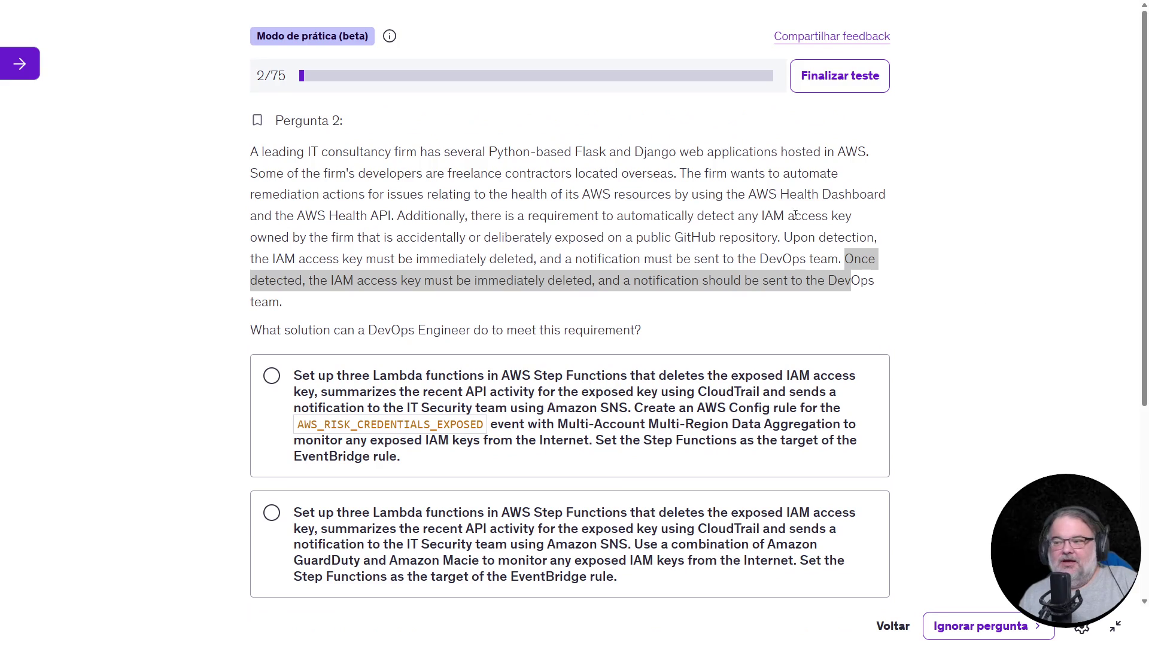
pyautogui.scroll(-5, 455, 324)
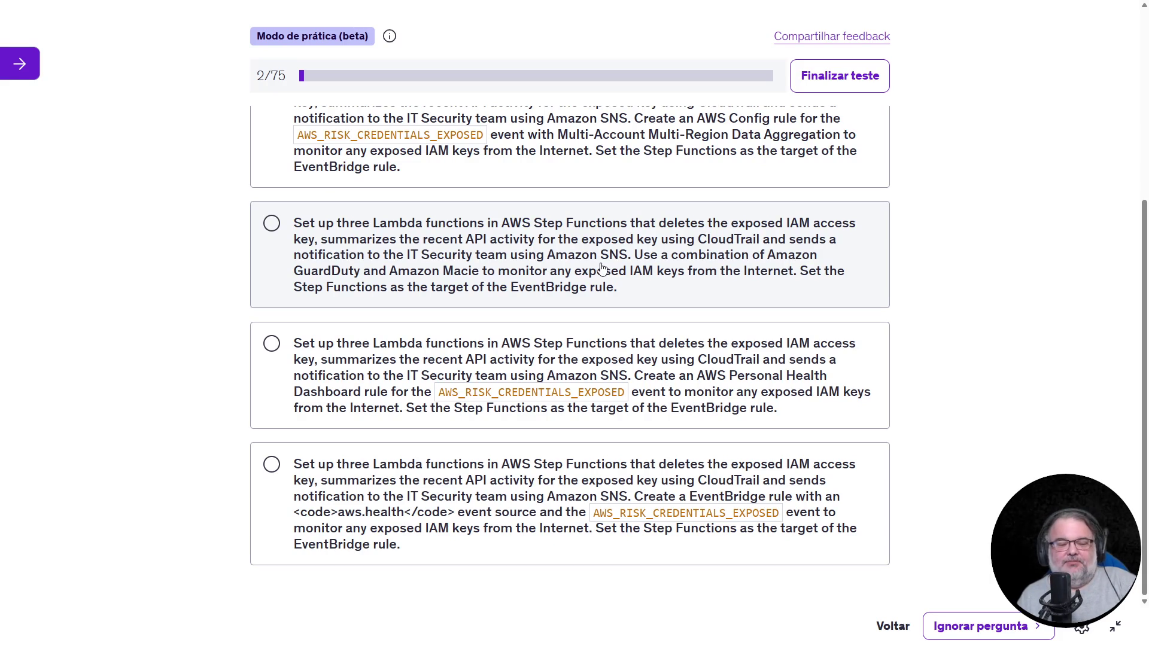
pyautogui.scroll(2, 889, 267)
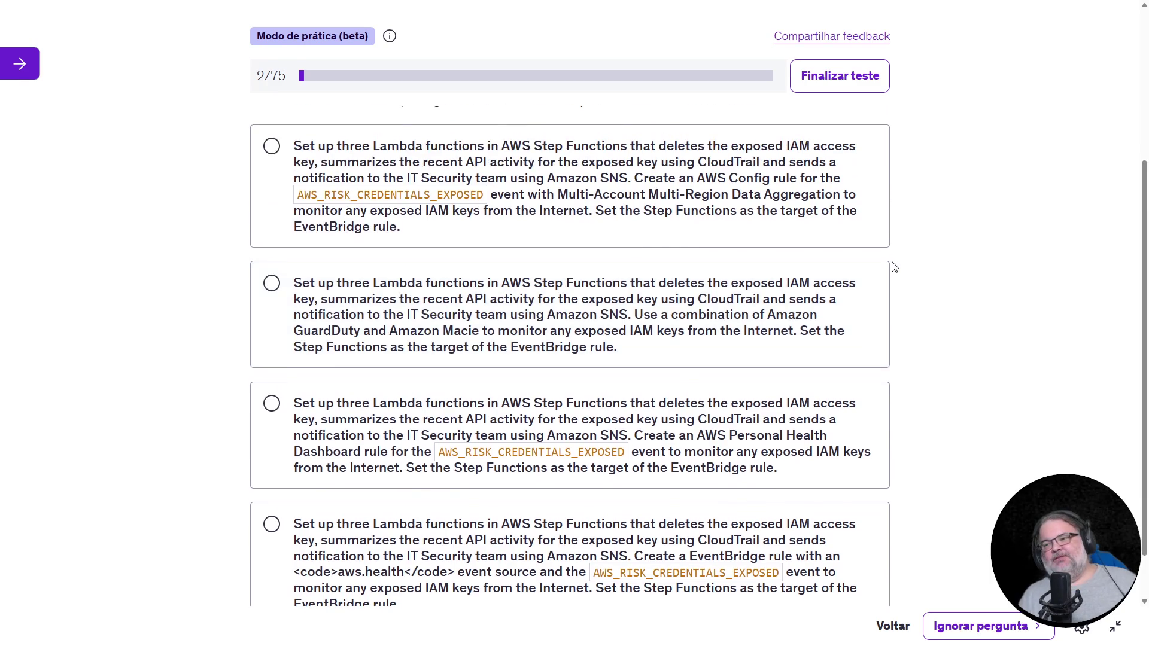
# Zoom the browser out so all four answer options of question 2 fit on screen
pyautogui.hotkey('ctrl', '-')
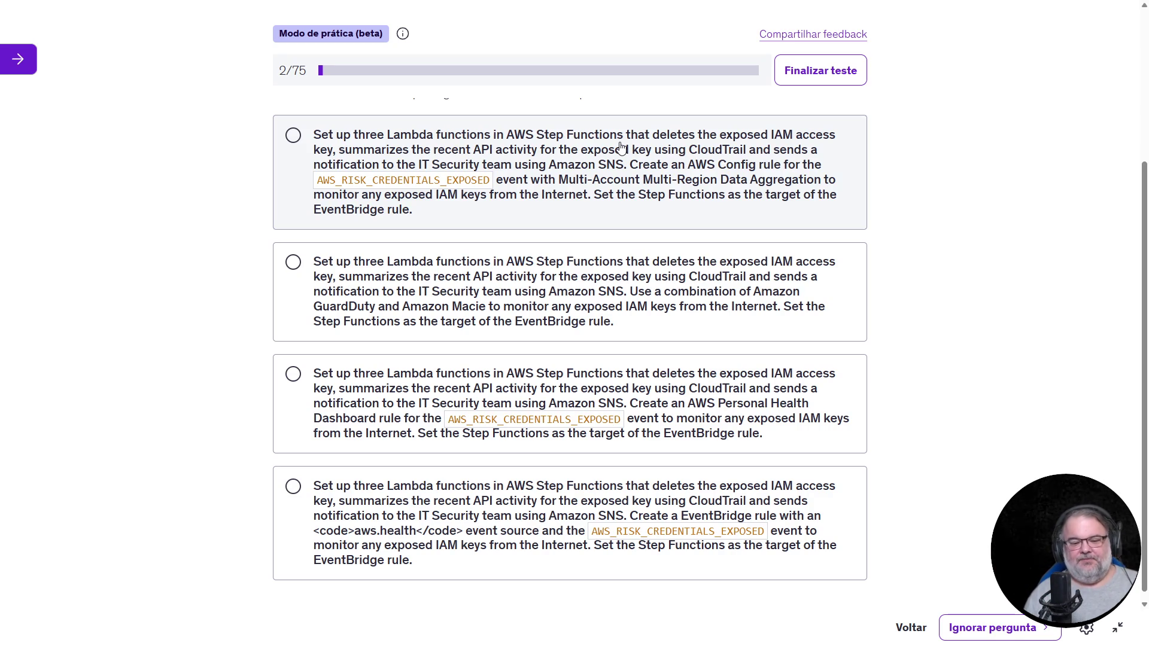
pyautogui.scroll(3, 965, 253)
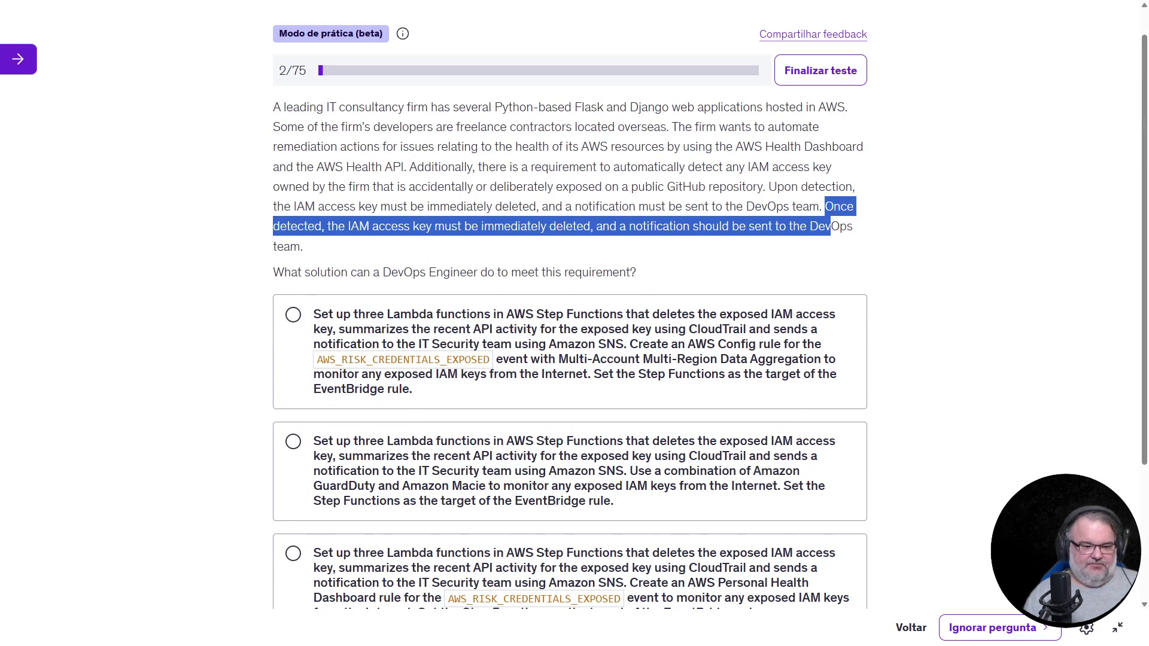
pyautogui.hotkey('alt', 'Tab')
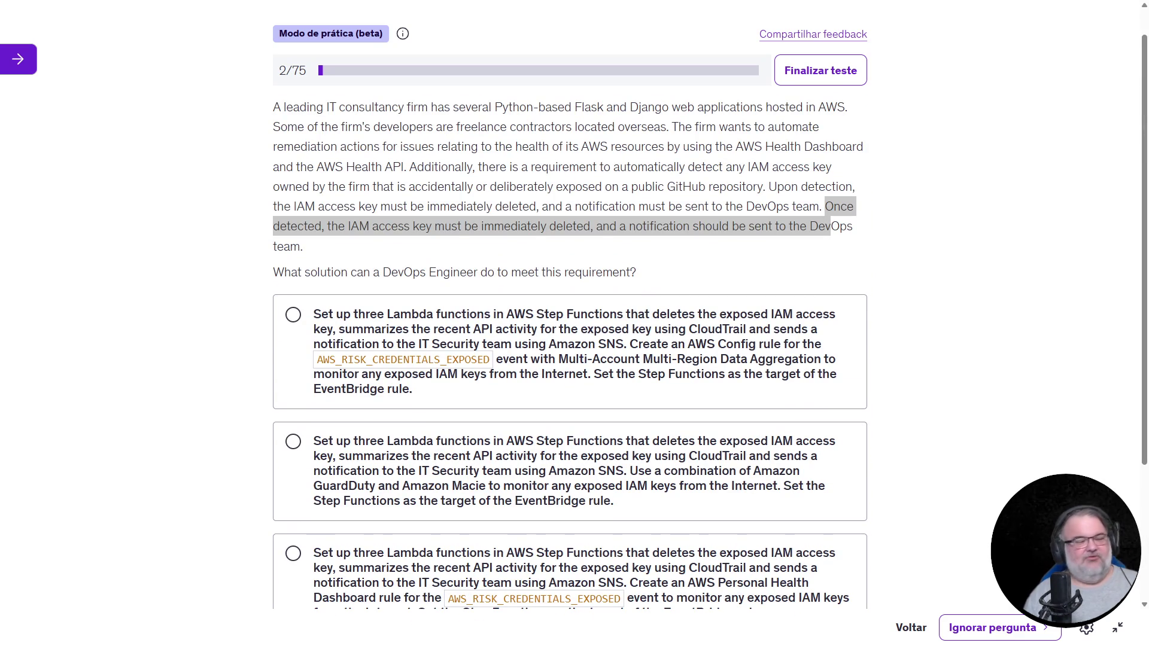
pyautogui.scroll(1, 525, 207)
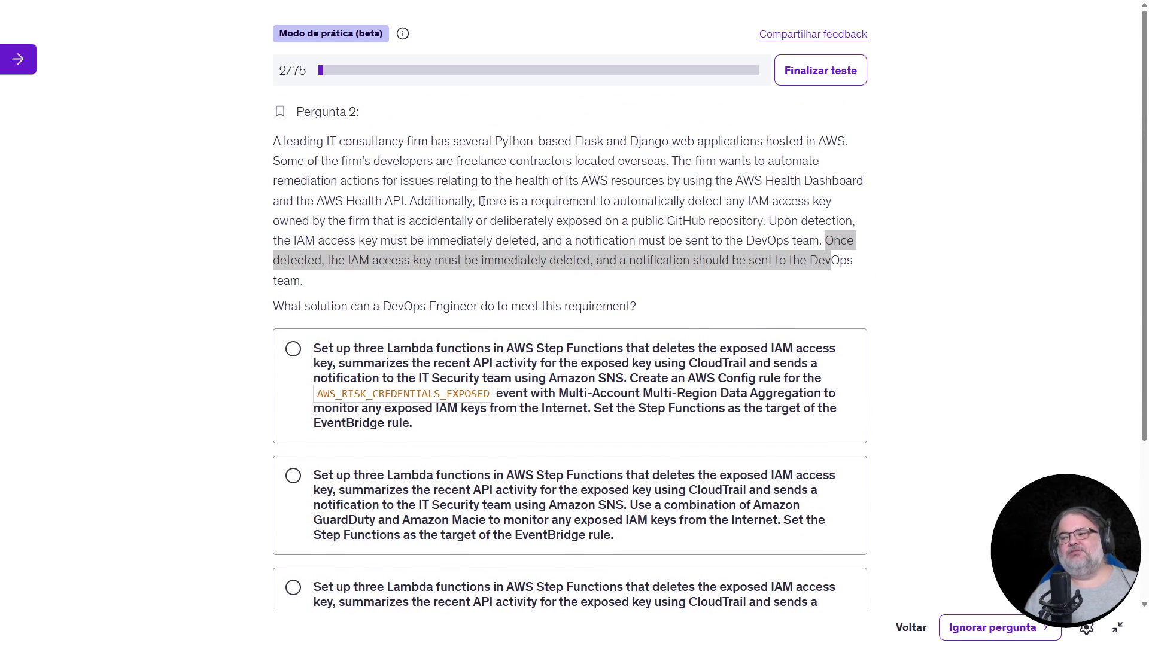
pyautogui.moveTo(408, 139)
pyautogui.mouseDown()
pyautogui.moveTo(406, 160)
pyautogui.moveTo(470, 260)
pyautogui.mouseUp()
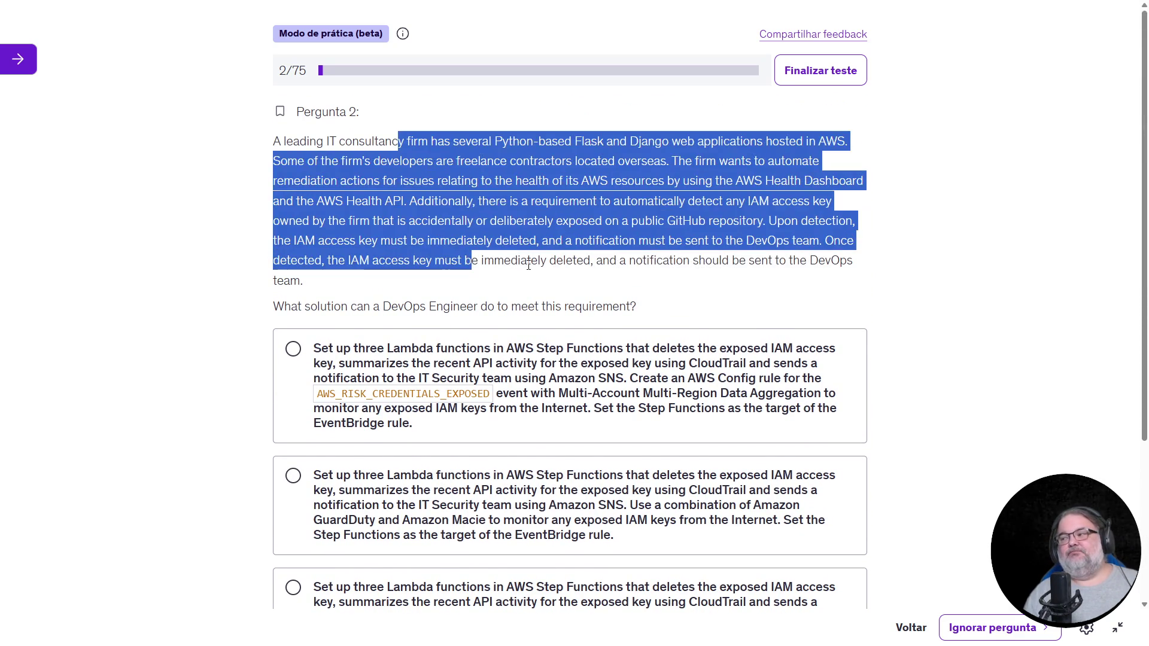
pyautogui.click(735, 256)
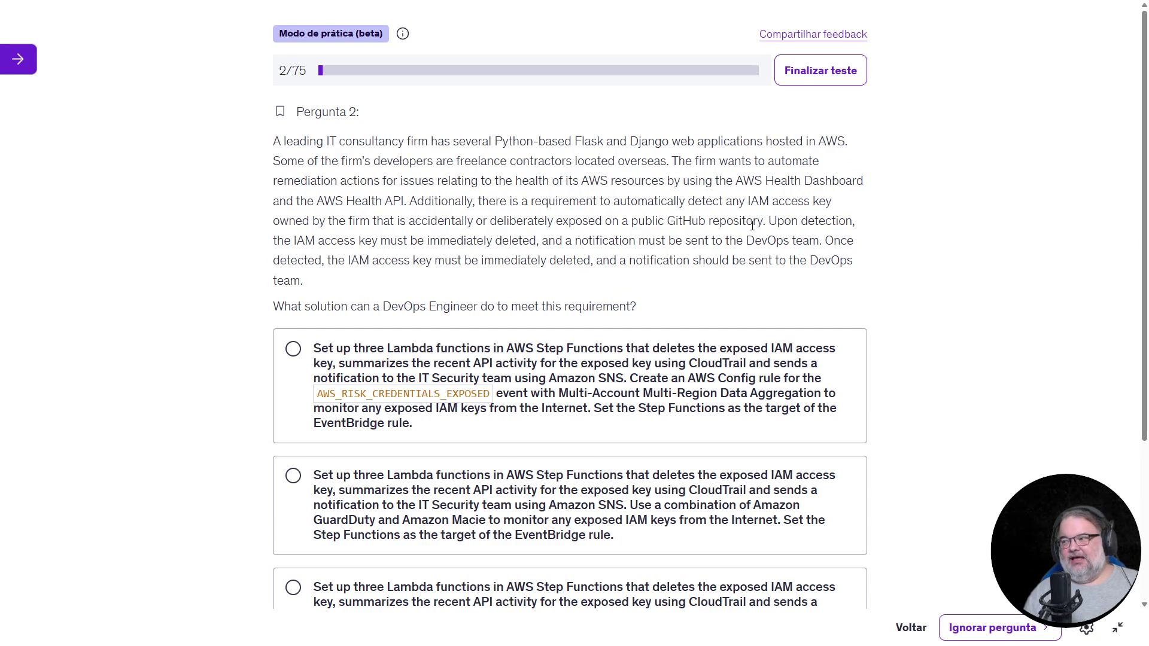
pyautogui.moveTo(747, 201); pyautogui.dragTo(738, 237)
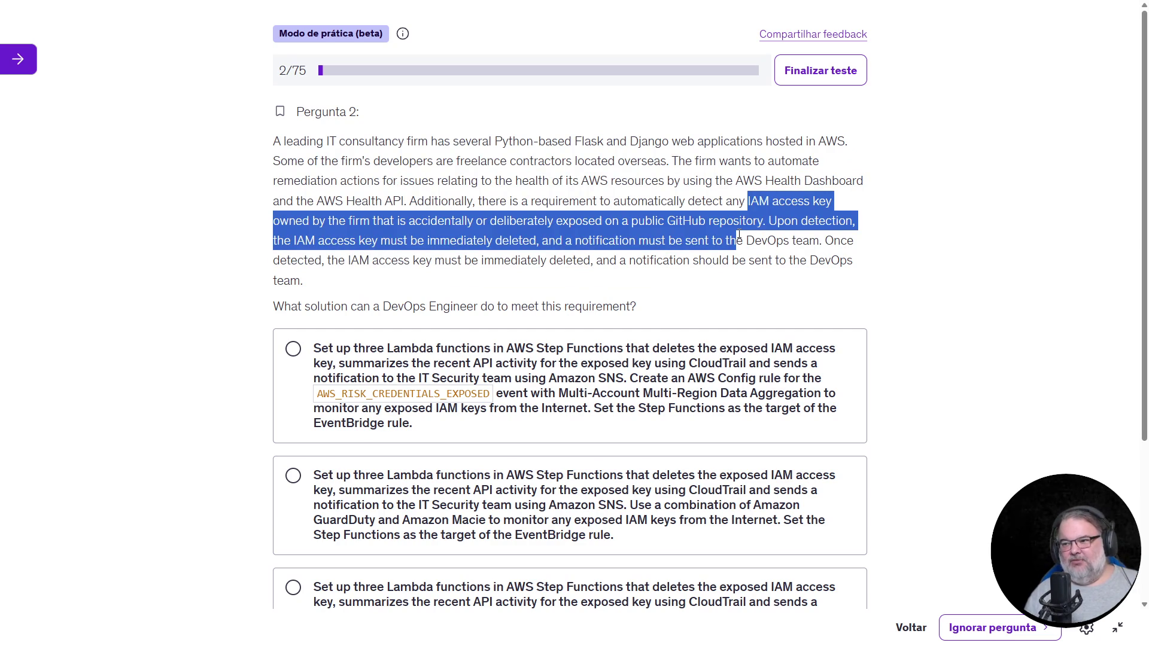
pyautogui.click(677, 221)
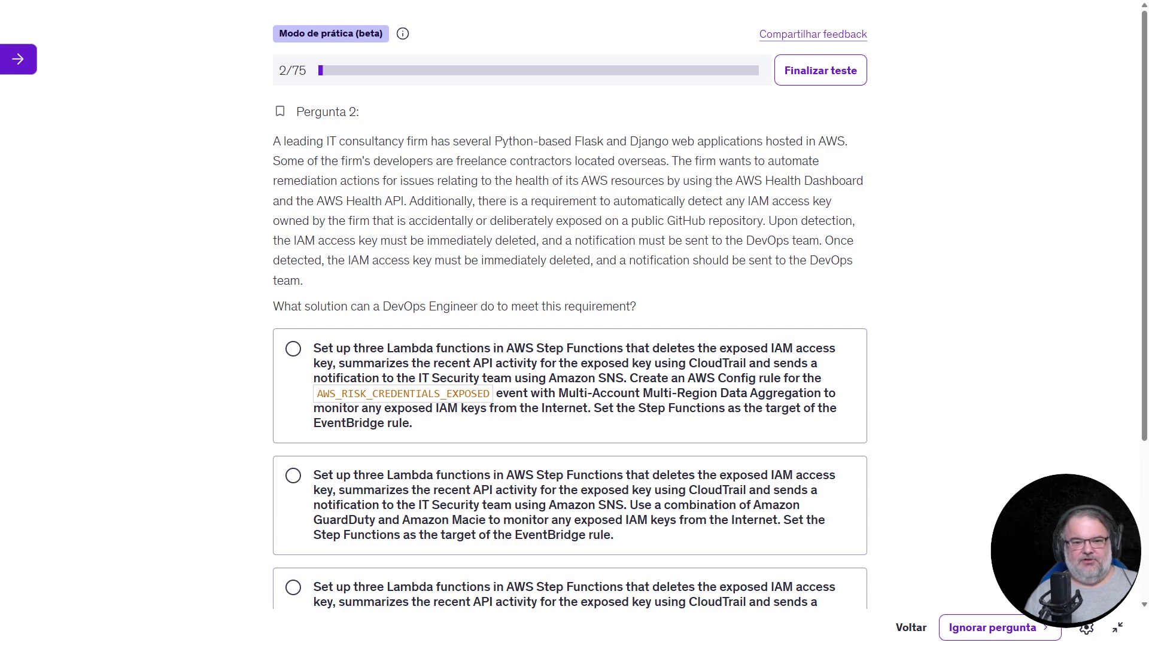
pyautogui.scroll(-2, 664, 234)
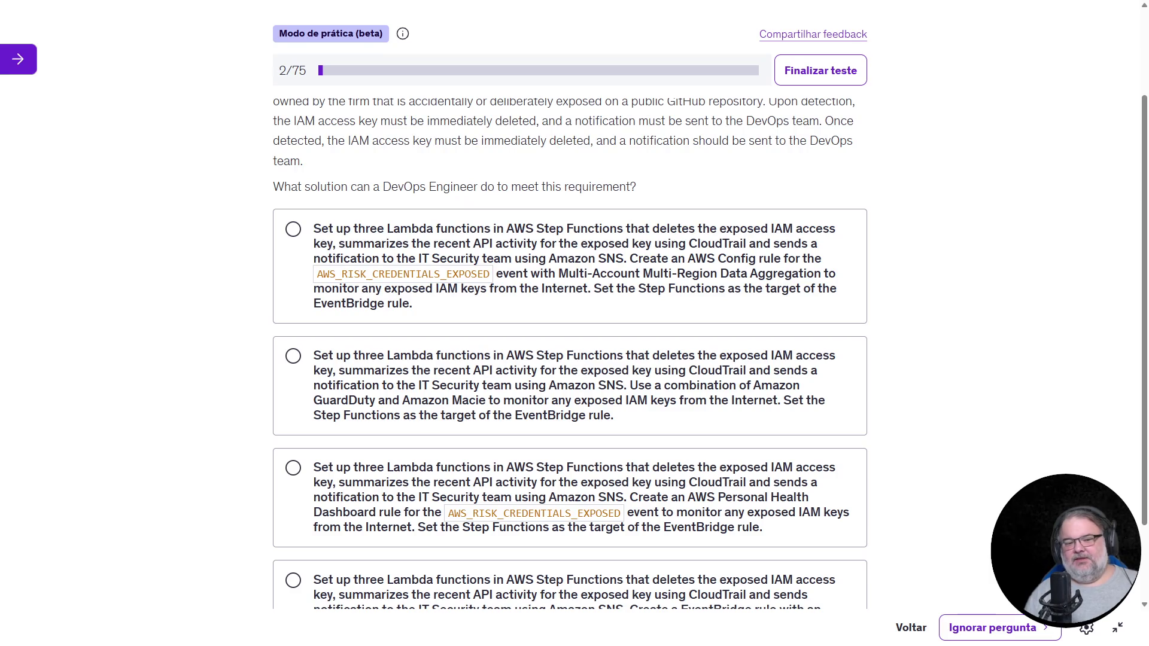
# Select the fourth option, the EventBridge rule on the aws.health event source
pyautogui.scroll(-2, 435, 302)
pyautogui.scroll(1, 459, 291)
pyautogui.scroll(-1, 462, 289)
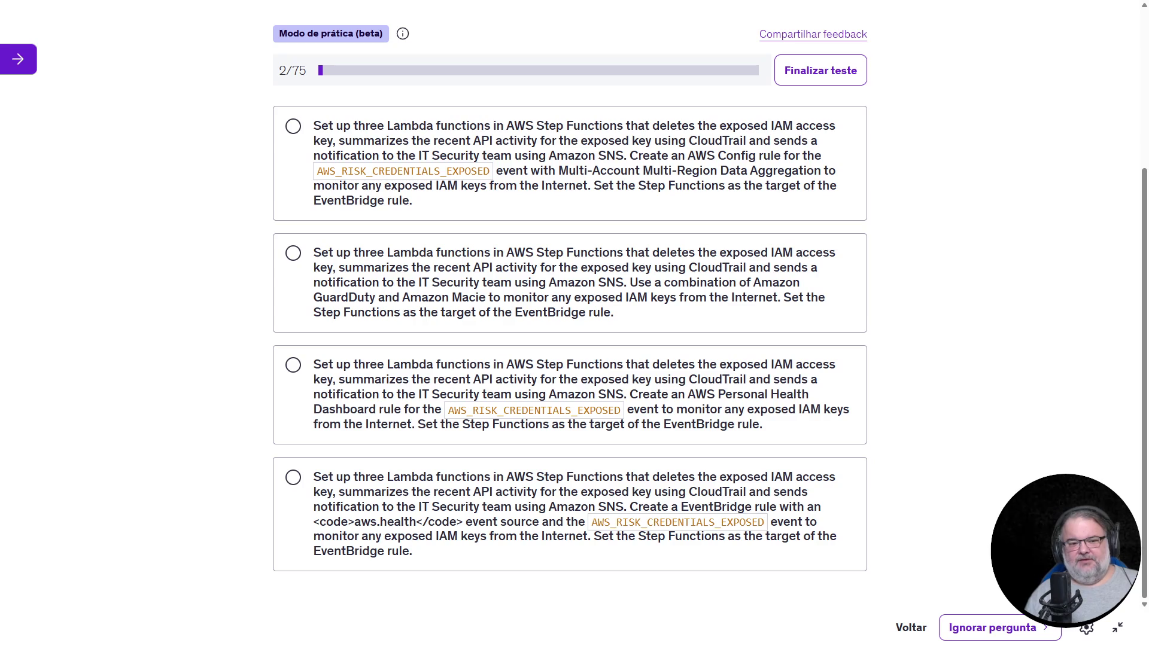
pyautogui.click(429, 529)
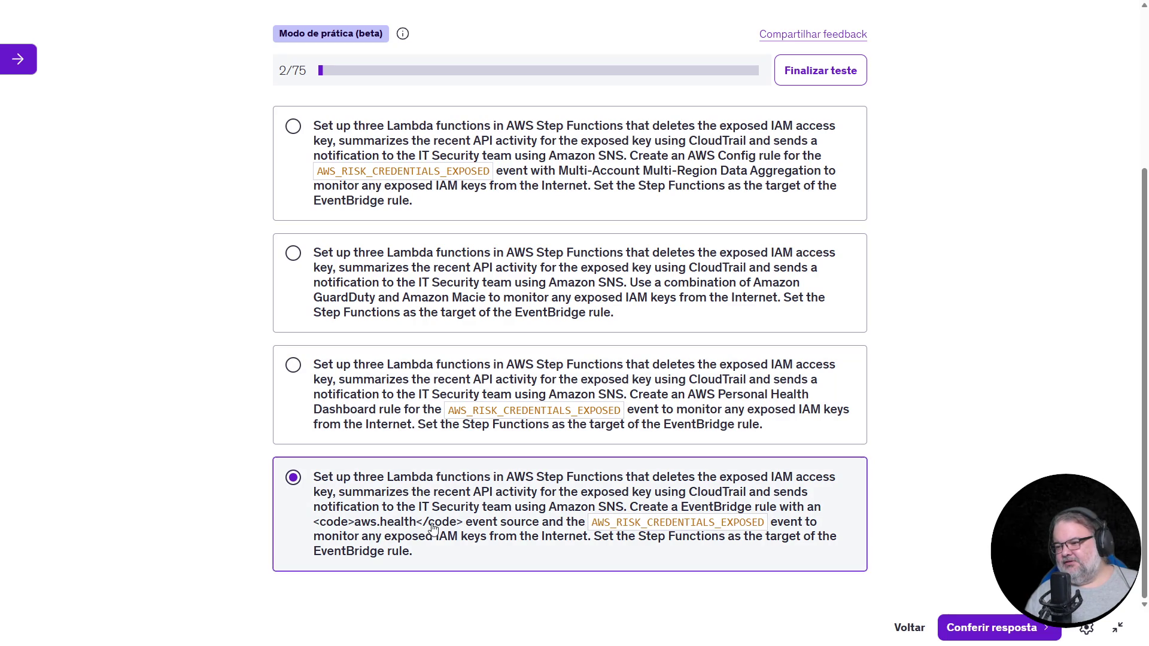
# Switch the selection through options three and two to the first, the AWS Config multi-account aggregation rule
pyautogui.click(440, 395)
pyautogui.click(432, 296)
pyautogui.click(447, 191)
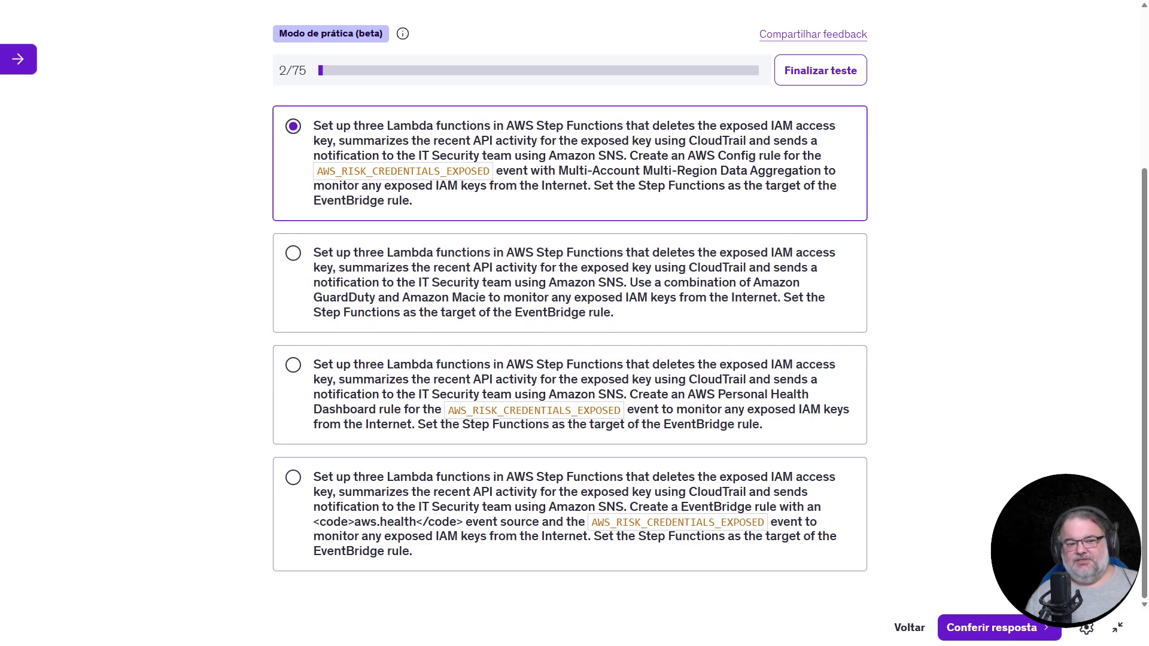
pyautogui.scroll(3, 479, 350)
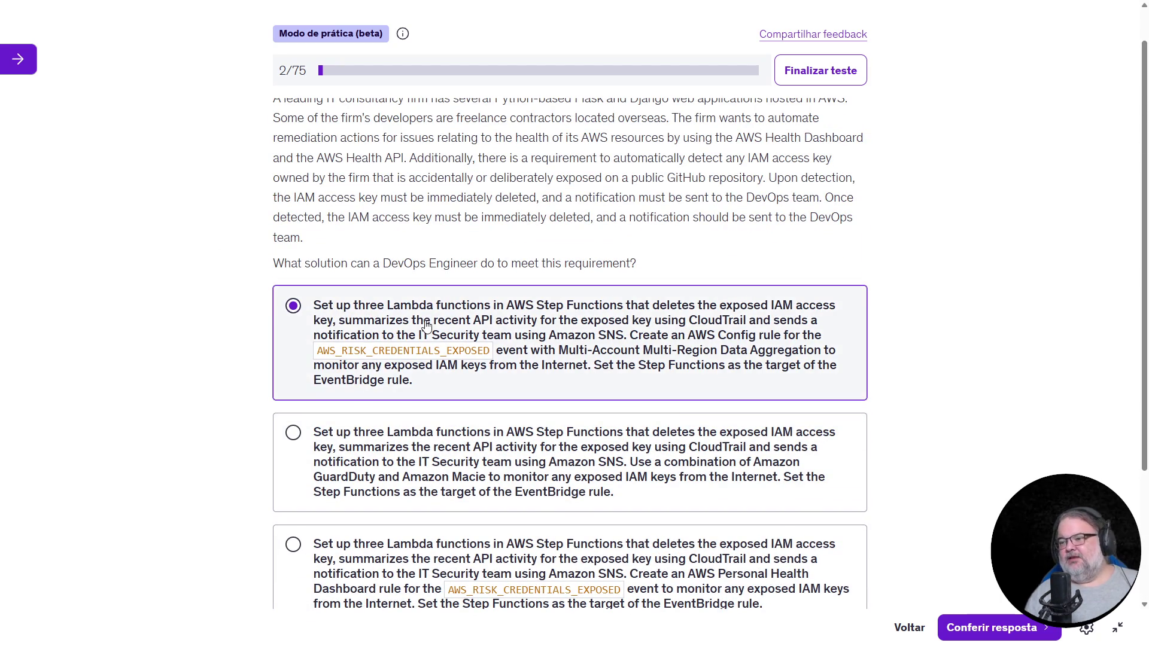
pyautogui.scroll(-2, 423, 328)
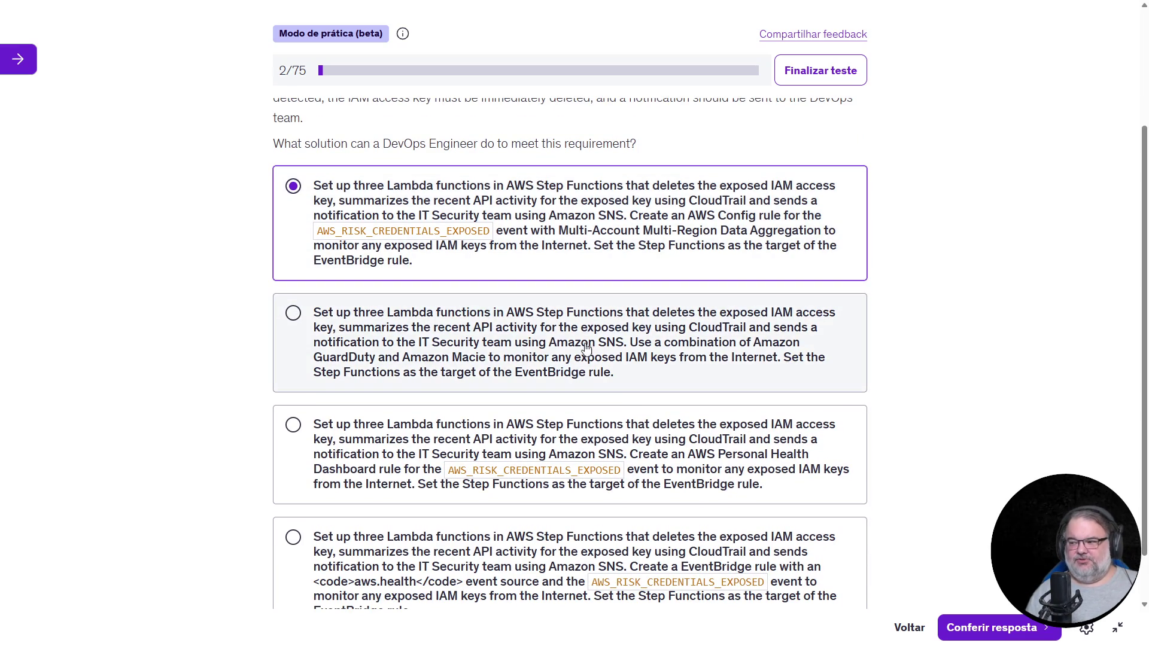
pyautogui.scroll(-1, 586, 353)
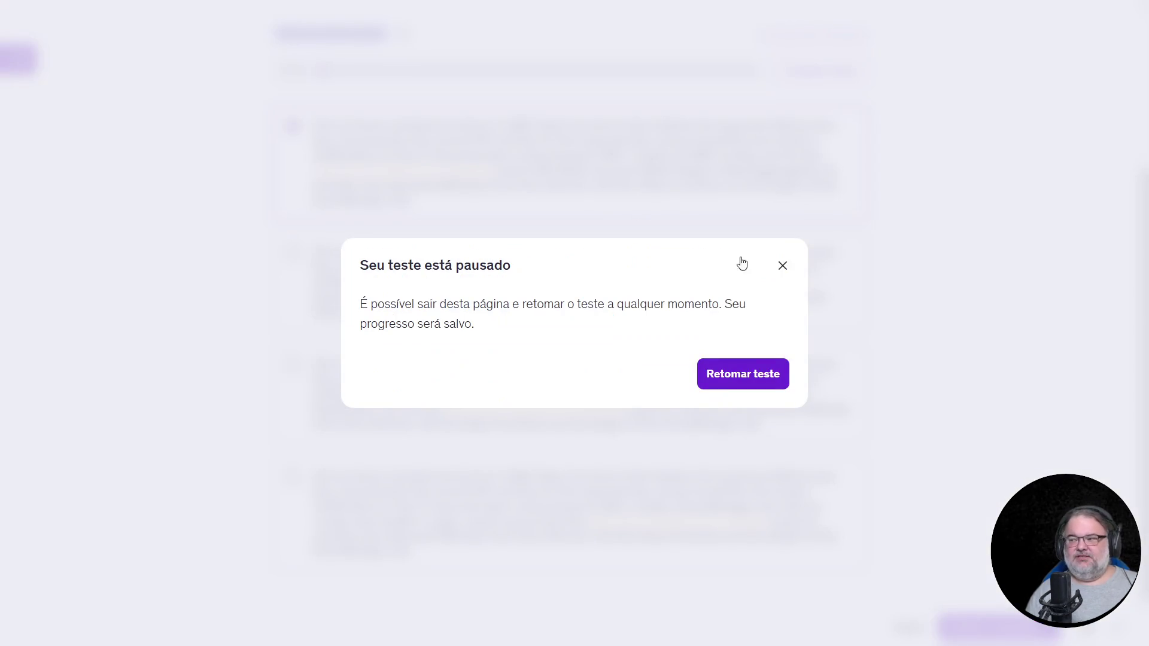
pyautogui.click(783, 264)
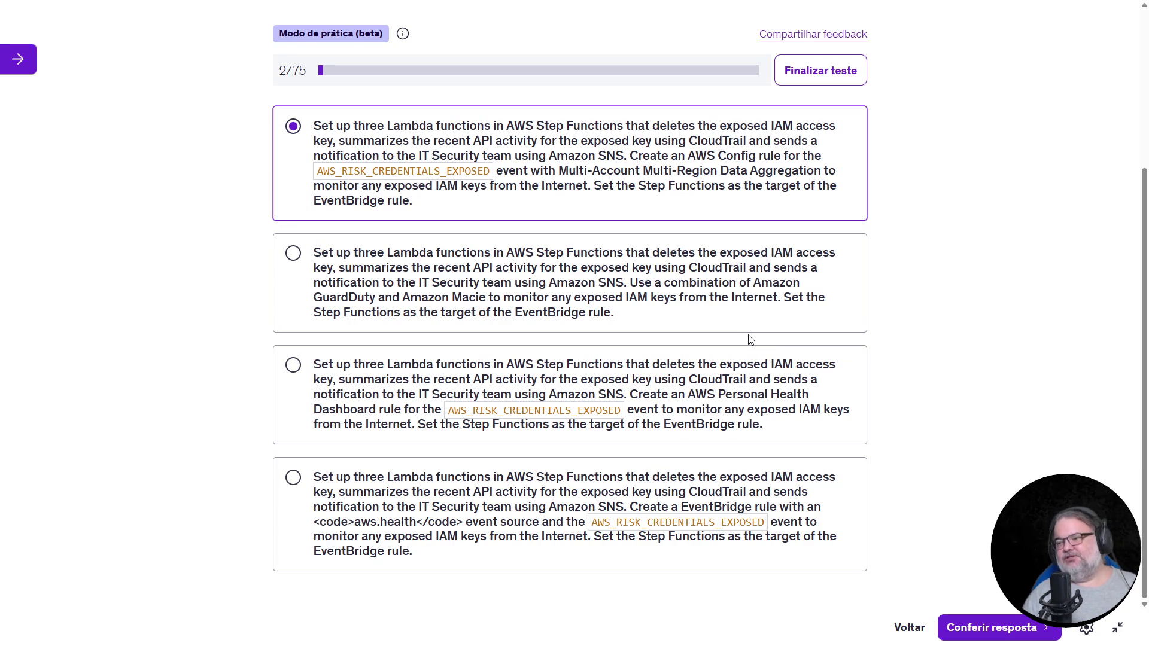
# Try the GuardDuty/Macie and Personal Health Dashboard options, settling on the EventBridge aws.health answer
pyautogui.click(546, 286)
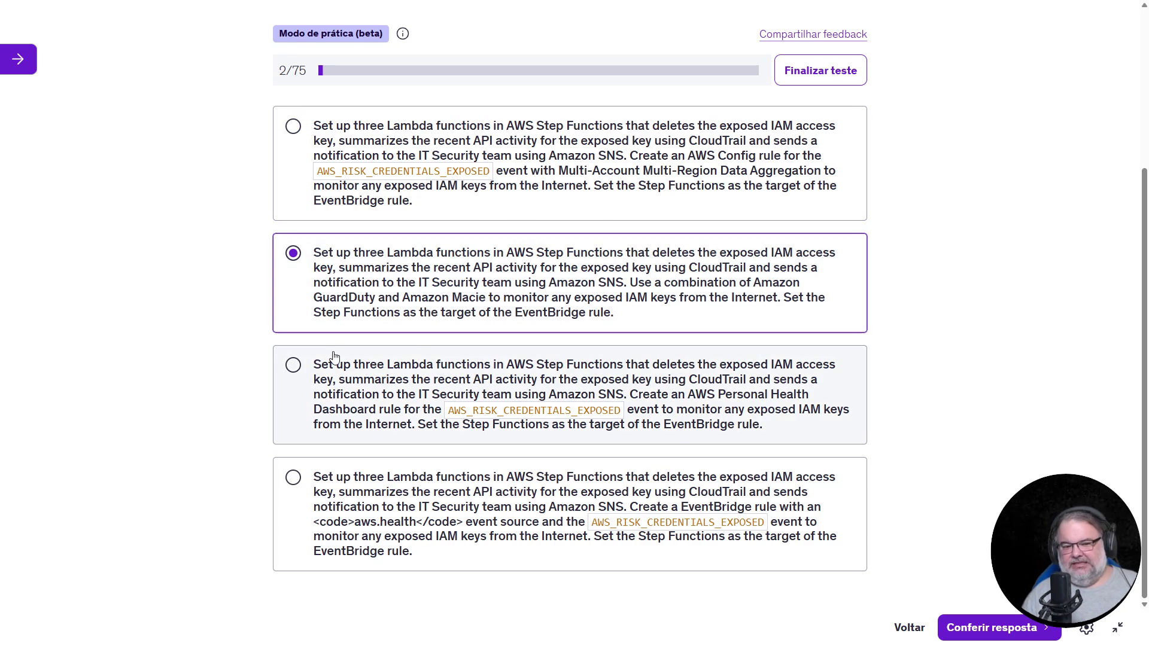
pyautogui.click(472, 376)
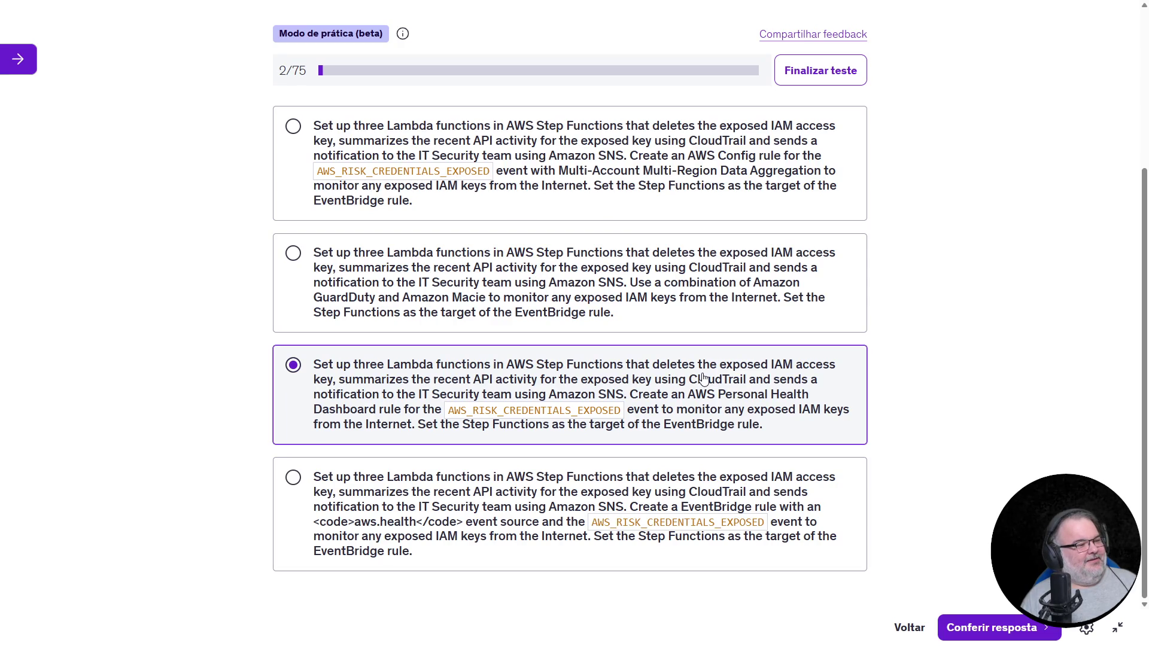
pyautogui.click(636, 485)
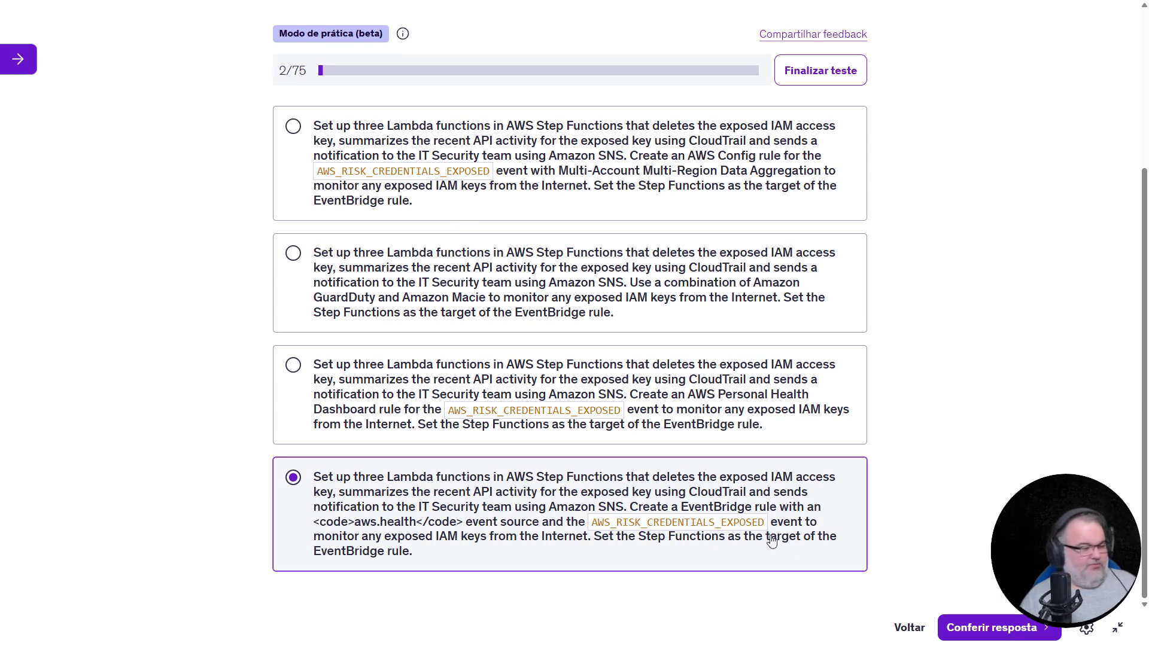
# Check the question 2 answer, confirmed as 'Resposta correta. Bom trabalho!', and read the explanation
pyautogui.click(958, 627)
pyautogui.scroll(-3, 728, 440)
pyautogui.scroll(3, 729, 440)
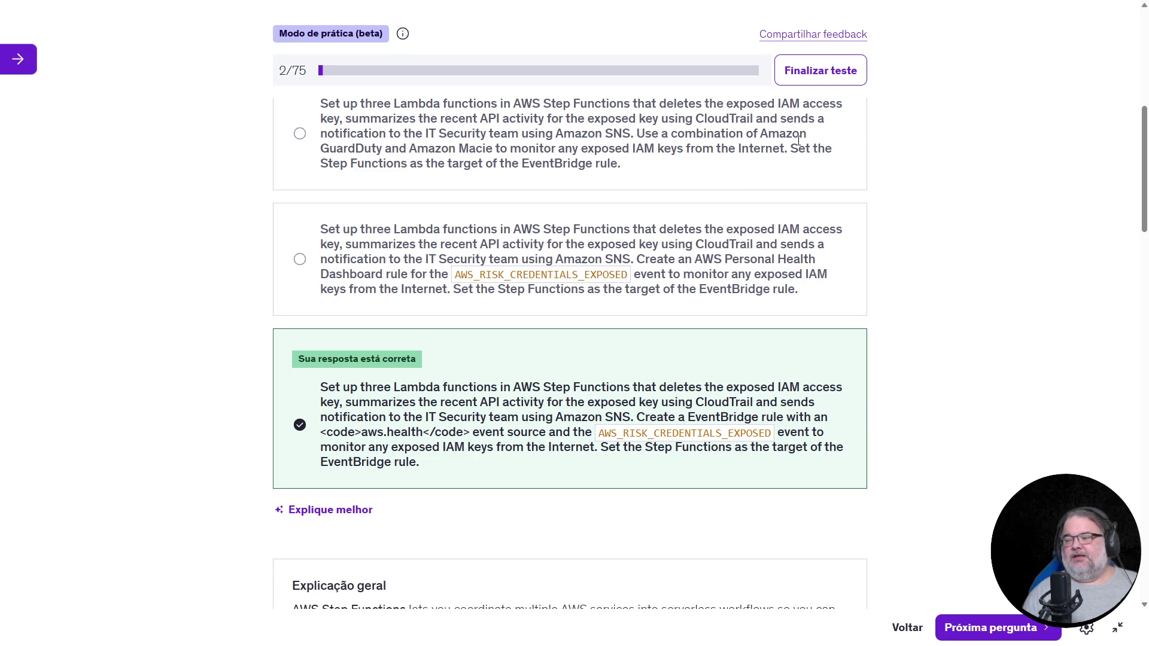
pyautogui.scroll(-2, 756, 366)
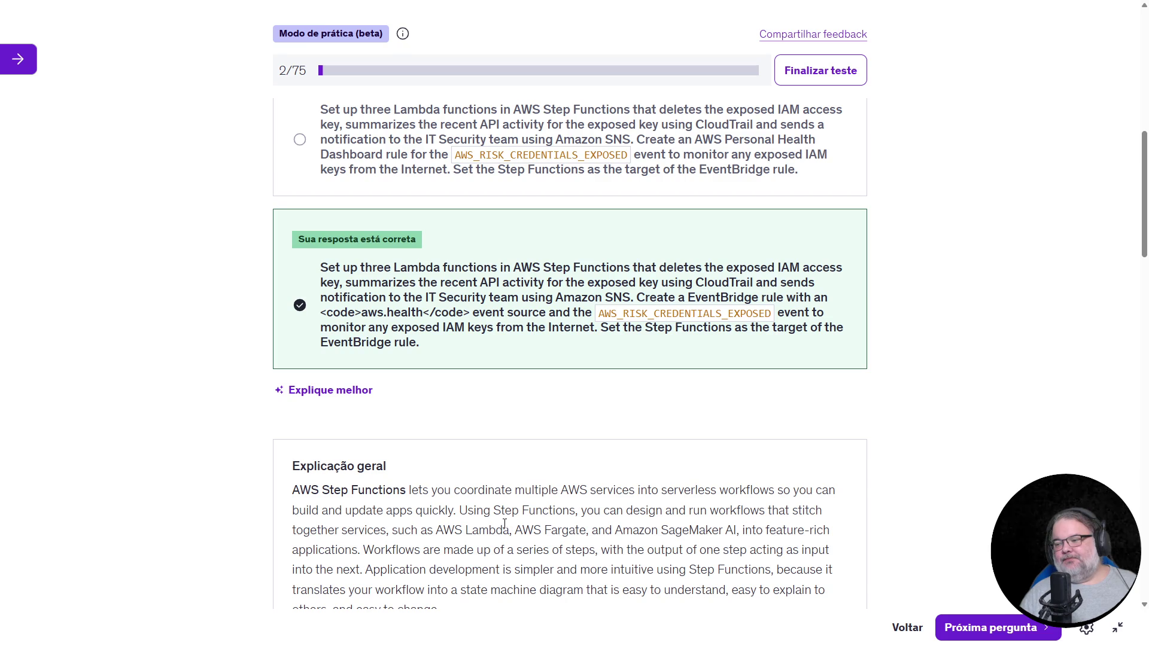
# Highlight 'Step Functions' in the general explanation and scroll back up to the question
pyautogui.moveTo(493, 510); pyautogui.dragTo(576, 516)
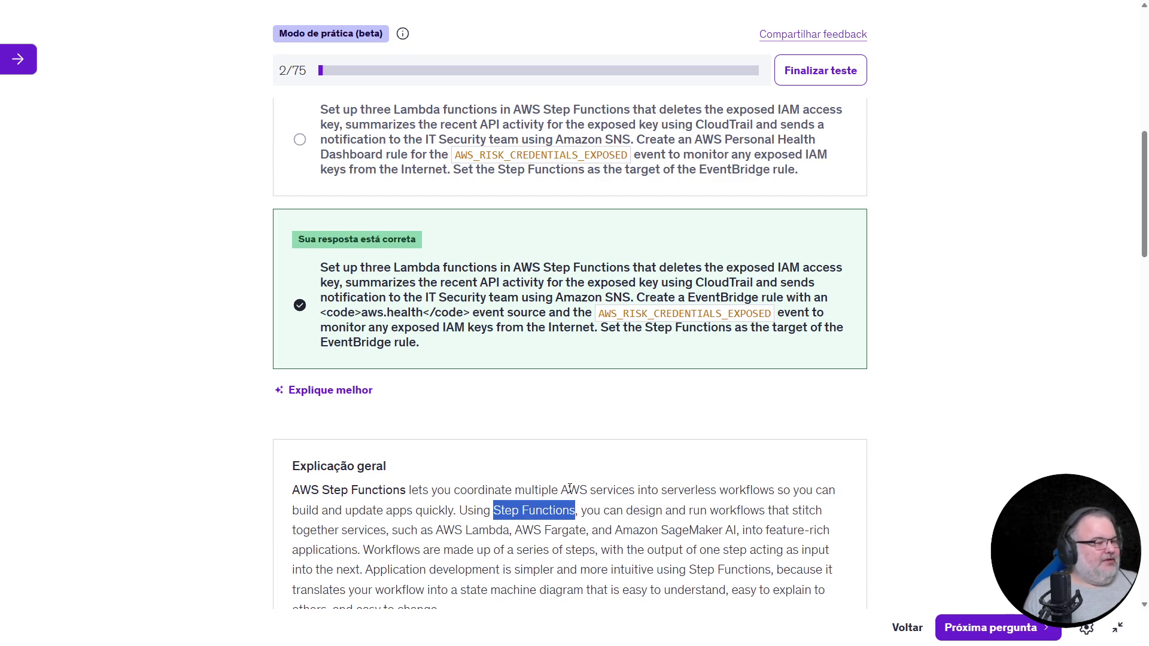
pyautogui.scroll(6, 655, 356)
pyautogui.scroll(2, 562, 275)
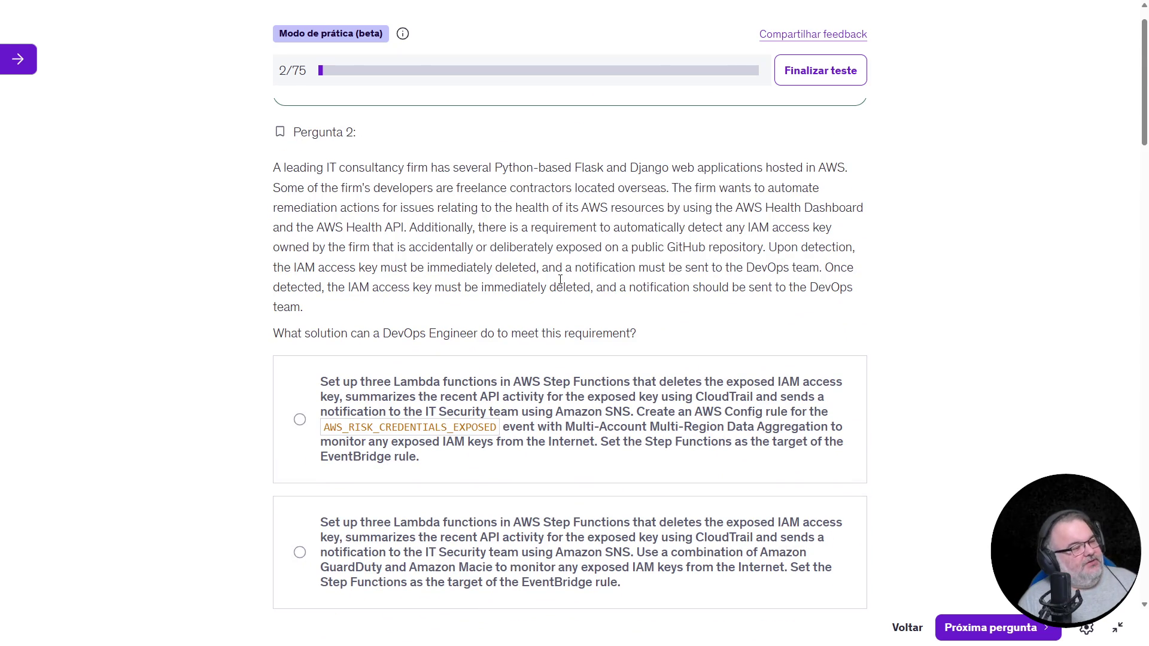
pyautogui.scroll(1, 630, 285)
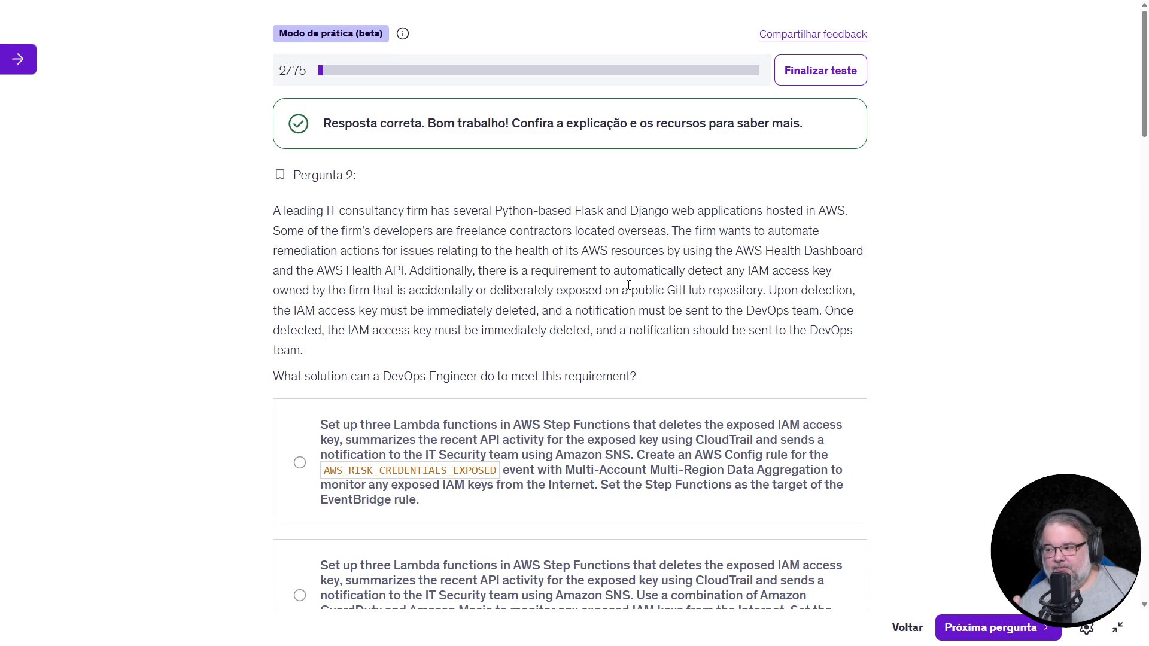
pyautogui.scroll(-8, 628, 285)
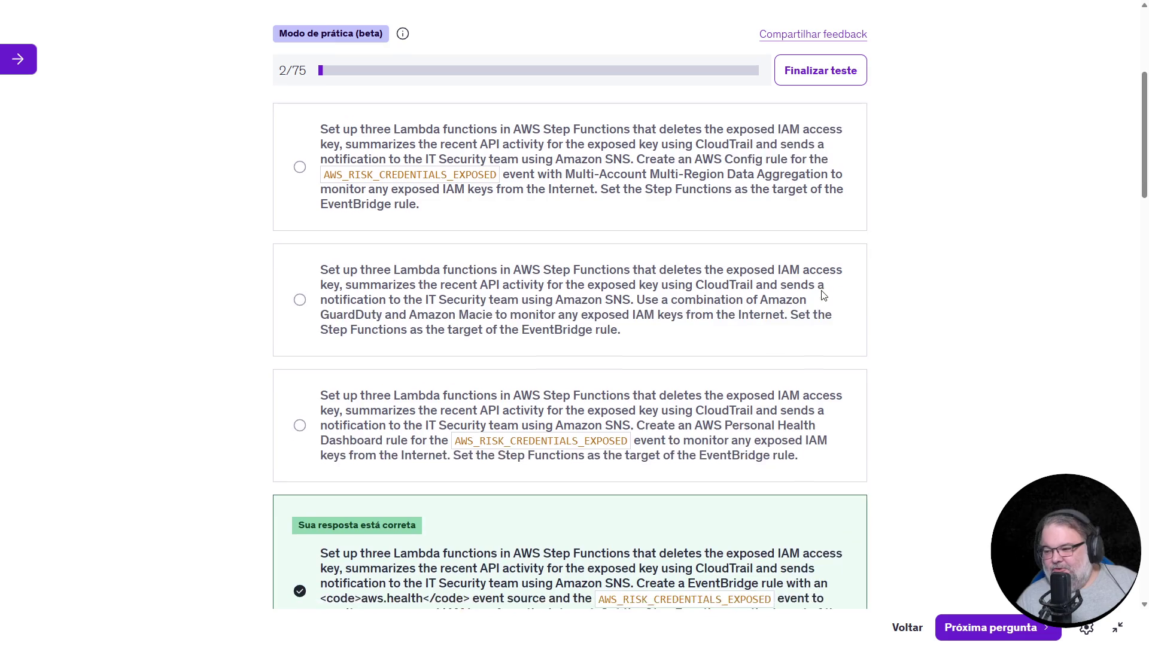
pyautogui.scroll(6, 826, 338)
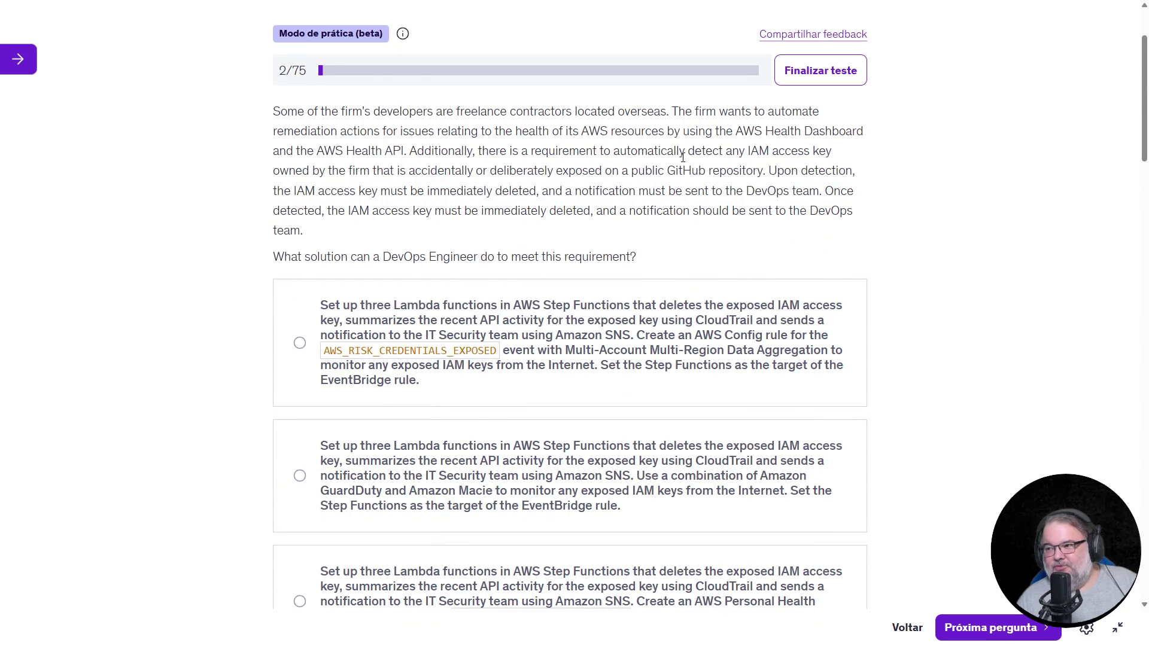
pyautogui.moveTo(323, 151); pyautogui.dragTo(419, 152)
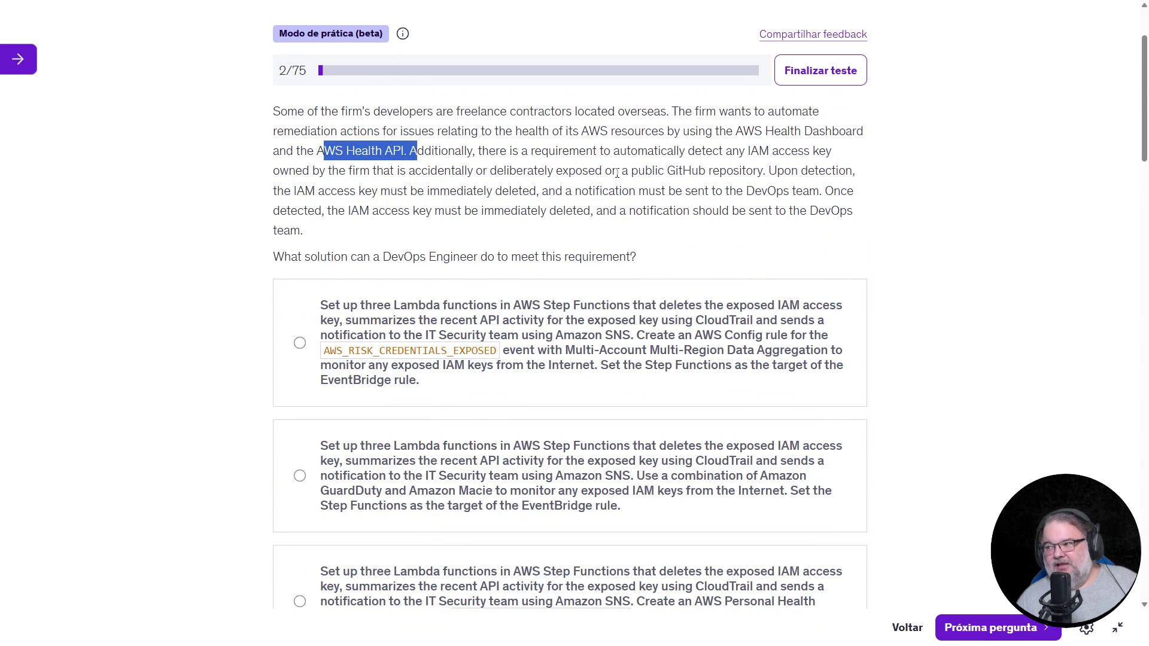
pyautogui.moveTo(587, 170); pyautogui.dragTo(713, 172)
pyautogui.scroll(-6, 457, 272)
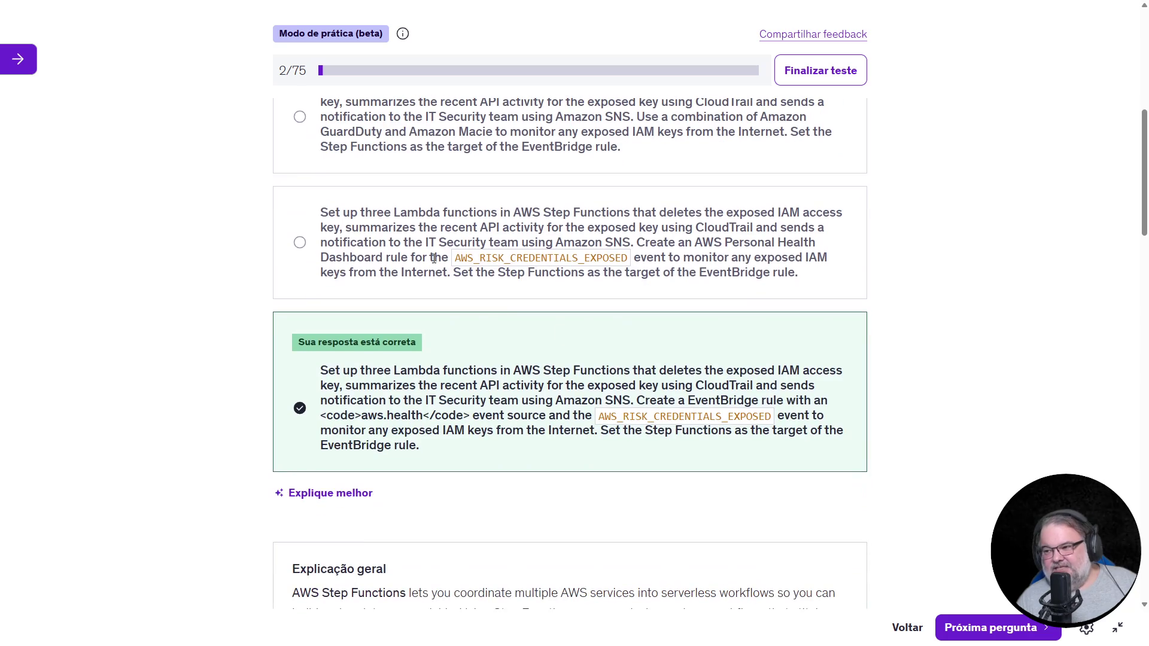
pyautogui.moveTo(321, 371)
pyautogui.mouseDown()
pyautogui.moveTo(527, 400)
pyautogui.moveTo(657, 402)
pyautogui.moveTo(657, 388)
pyautogui.moveTo(823, 400)
pyautogui.moveTo(539, 401)
pyautogui.moveTo(638, 398)
pyautogui.mouseUp()
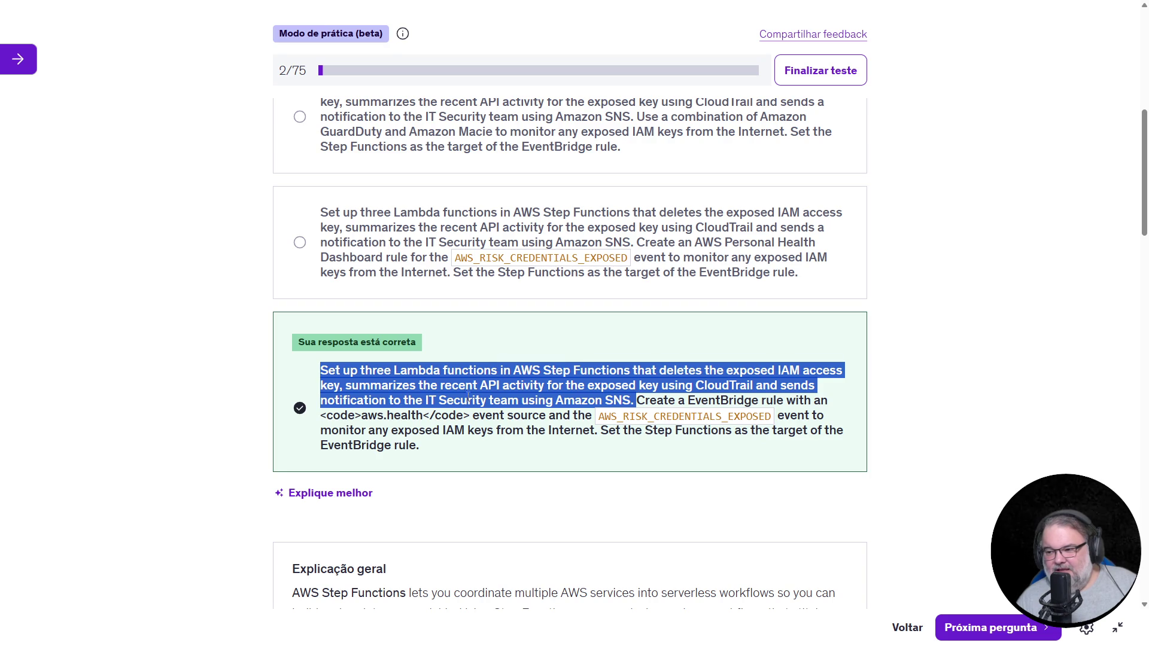
pyautogui.moveTo(361, 415); pyautogui.dragTo(424, 415)
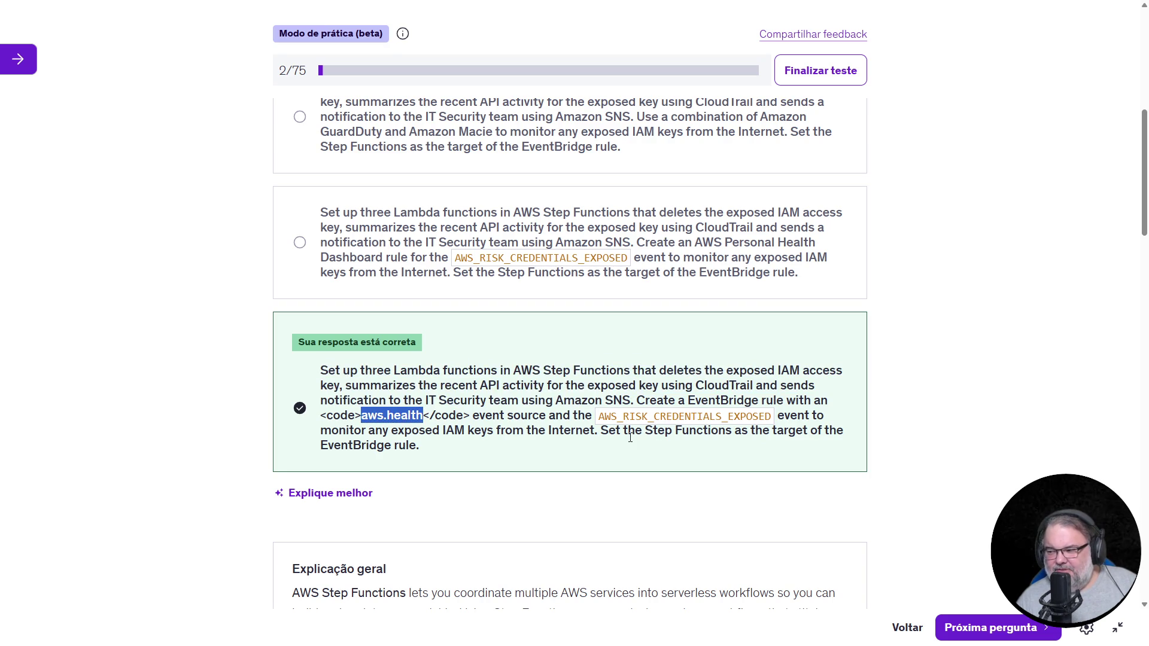
pyautogui.scroll(8, 758, 256)
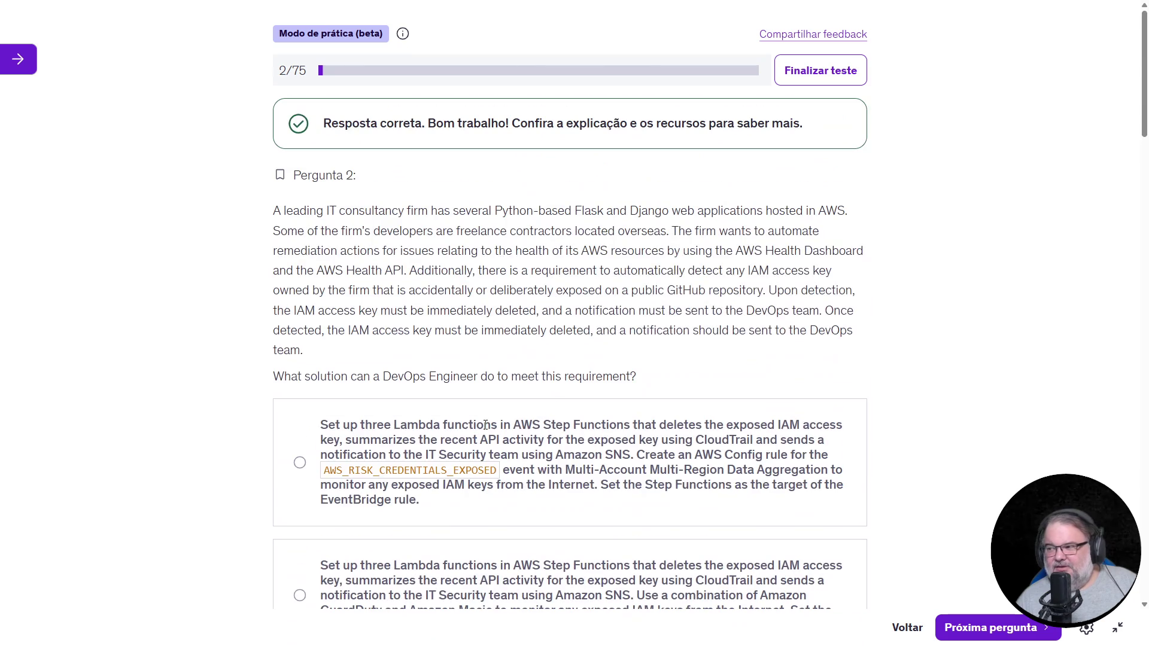
pyautogui.moveTo(741, 249)
pyautogui.mouseDown()
pyautogui.moveTo(687, 271)
pyautogui.moveTo(405, 270)
pyautogui.mouseUp()
pyautogui.click(329, 247)
pyautogui.moveTo(274, 209)
pyautogui.mouseDown()
pyautogui.moveTo(337, 250)
pyautogui.moveTo(405, 271)
pyautogui.mouseUp()
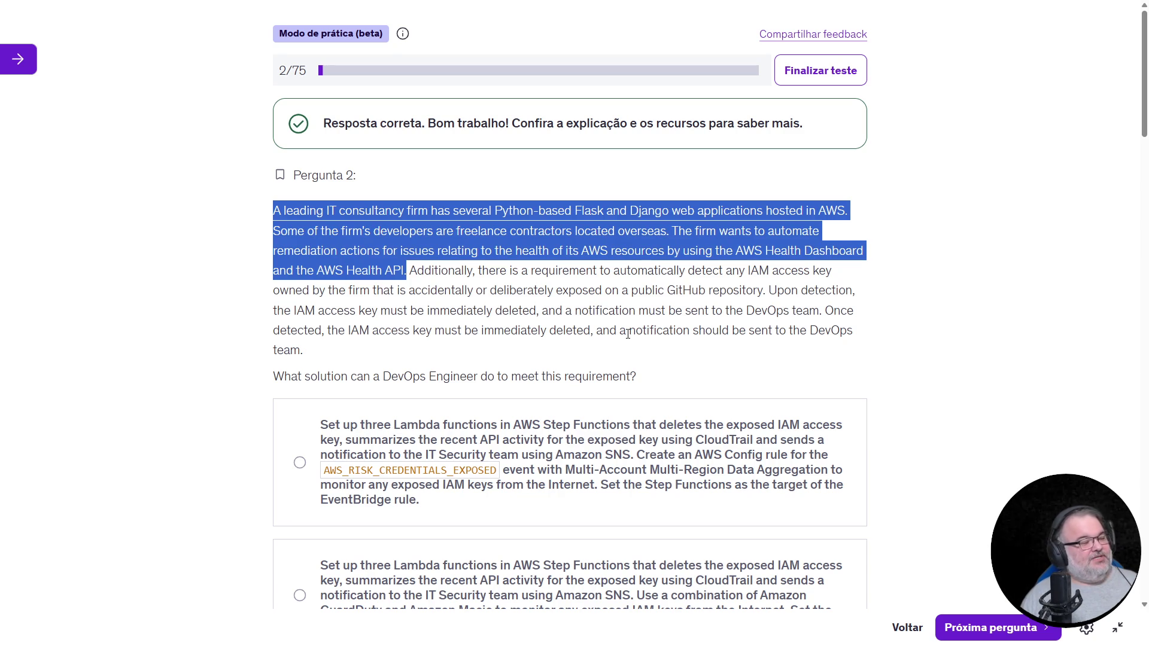
pyautogui.click(1127, 630)
pyautogui.click(48, 131)
pyautogui.click(379, 51)
pyautogui.write('health checks')
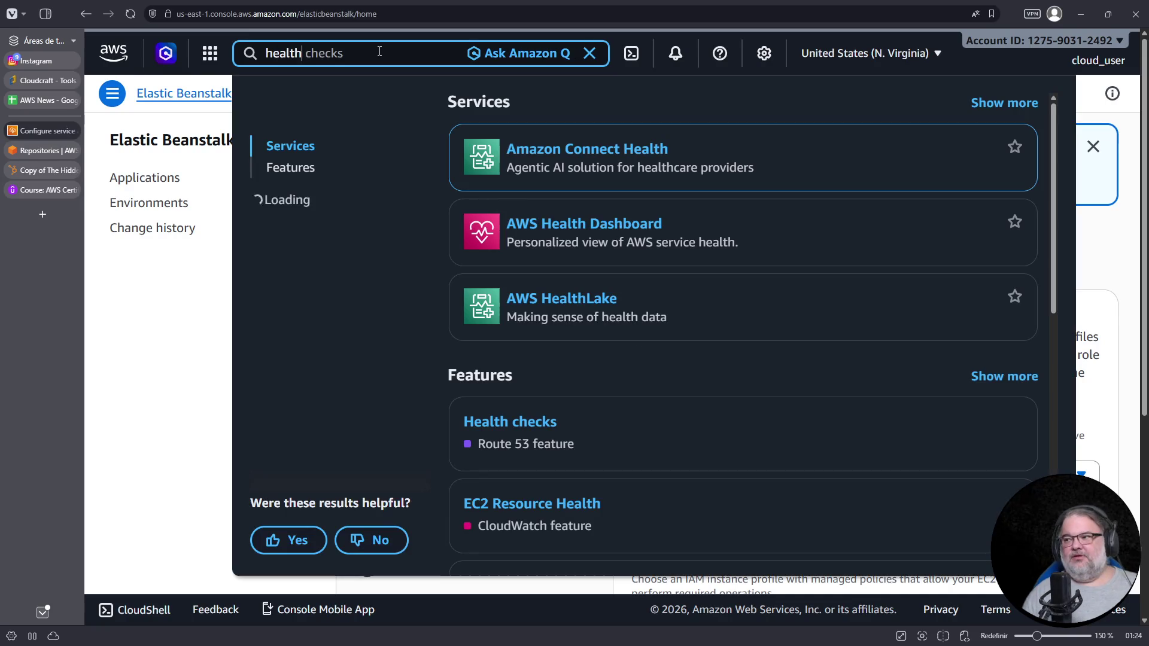
pyautogui.moveTo(620, 233)
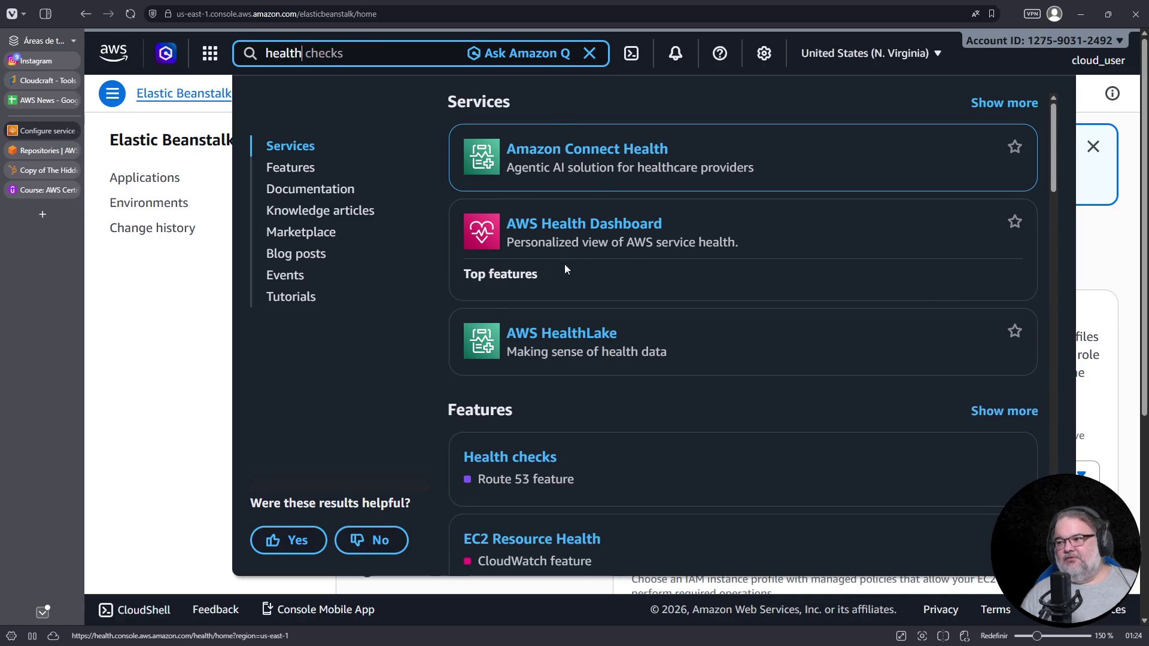
pyautogui.click(619, 231)
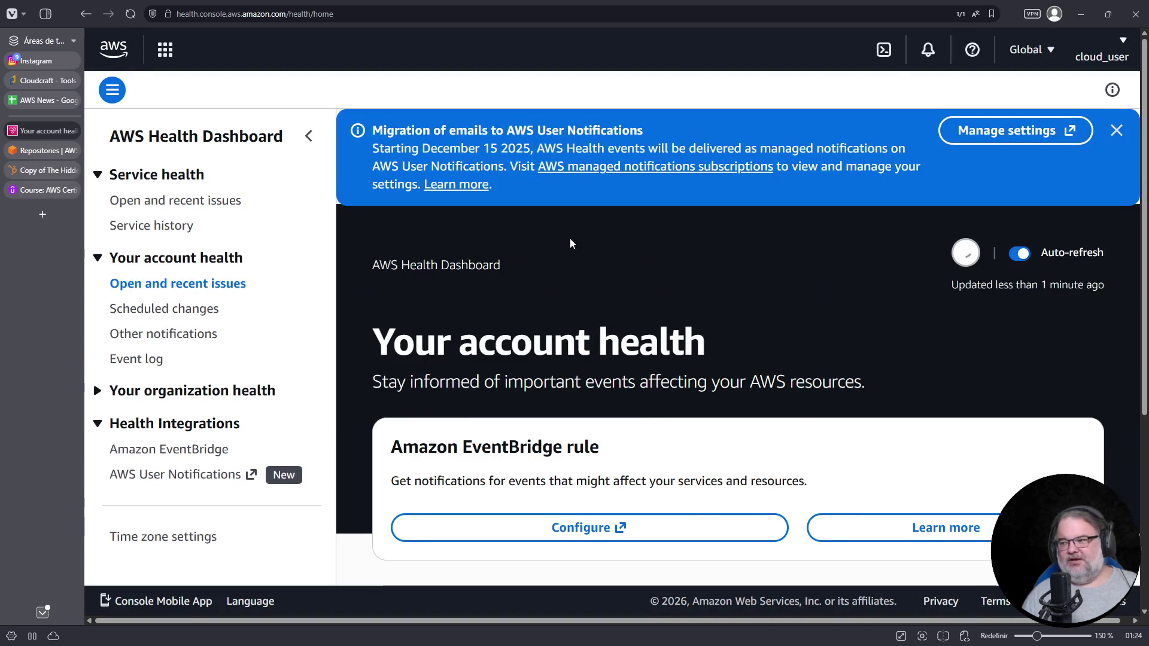
pyautogui.moveTo(392, 347); pyautogui.dragTo(738, 347)
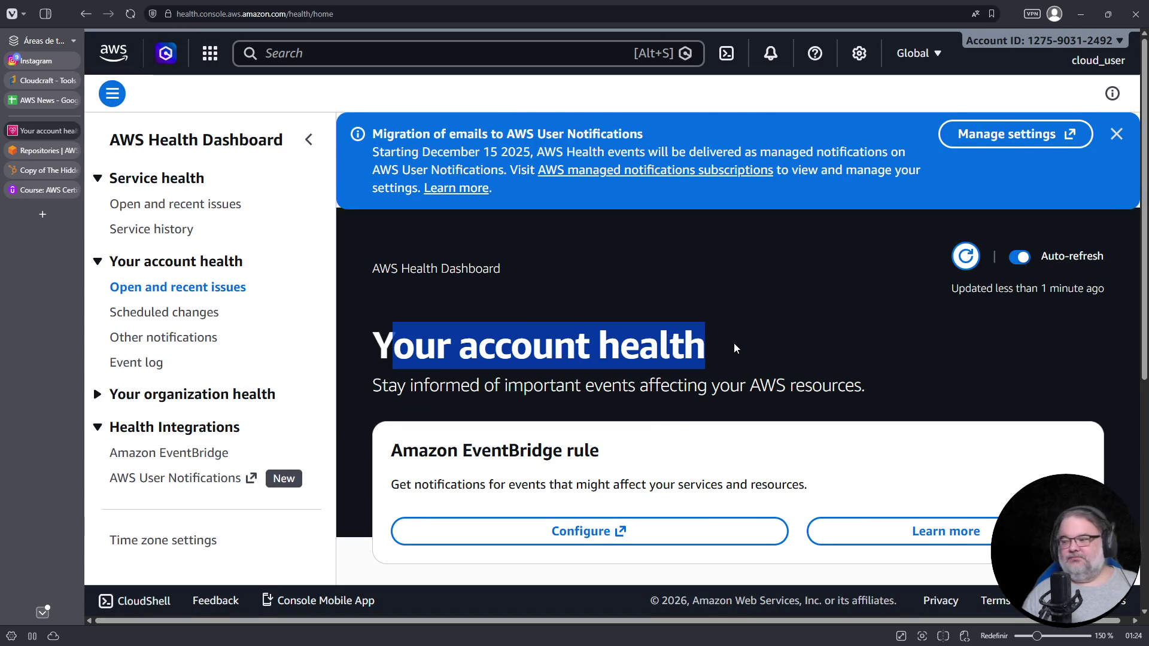
pyautogui.scroll(-5, 734, 343)
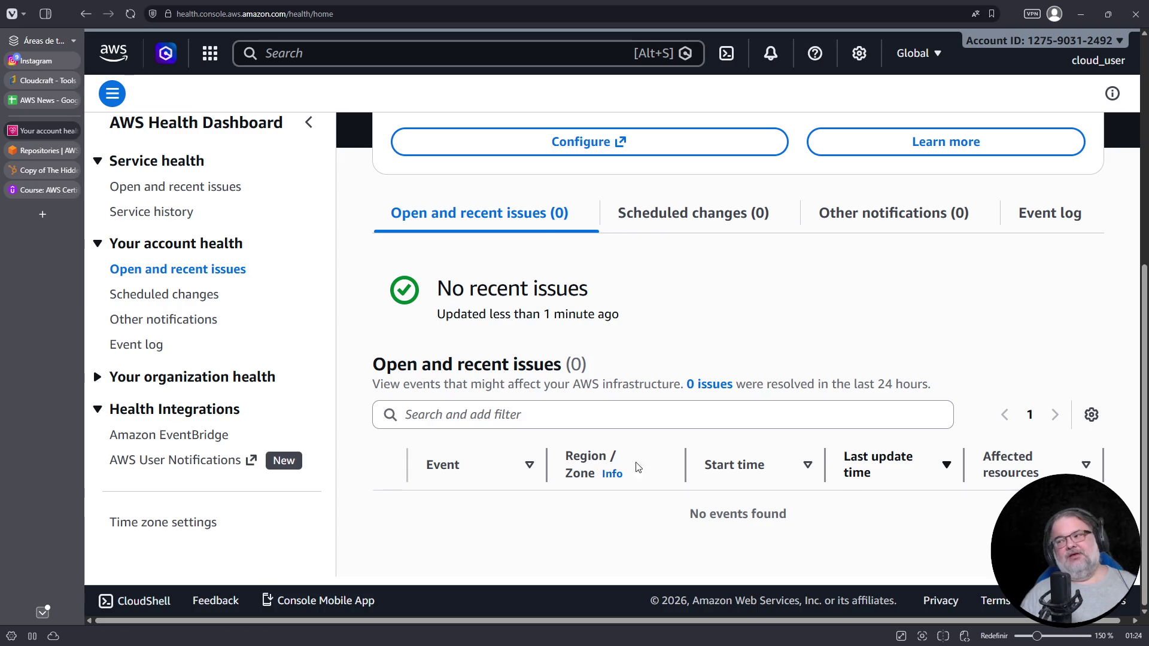
pyautogui.scroll(5, 718, 359)
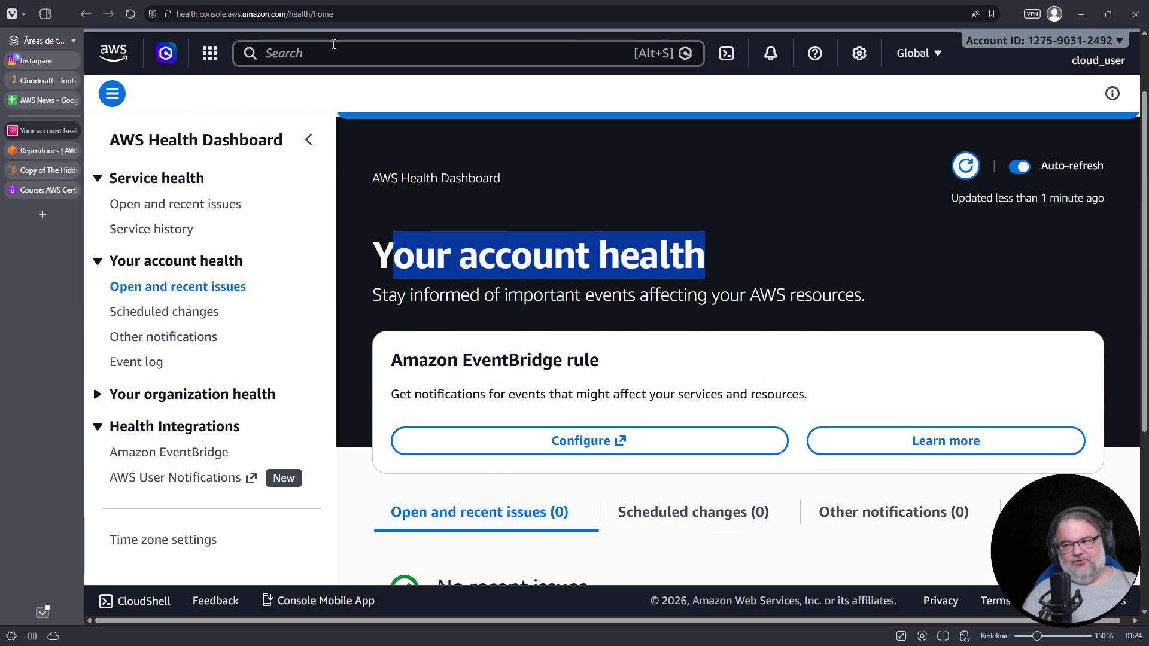
# Search the AWS console for 'security' to list services like Security Lake and Security Hub
pyautogui.click(320, 54)
pyautogui.write('secuy')
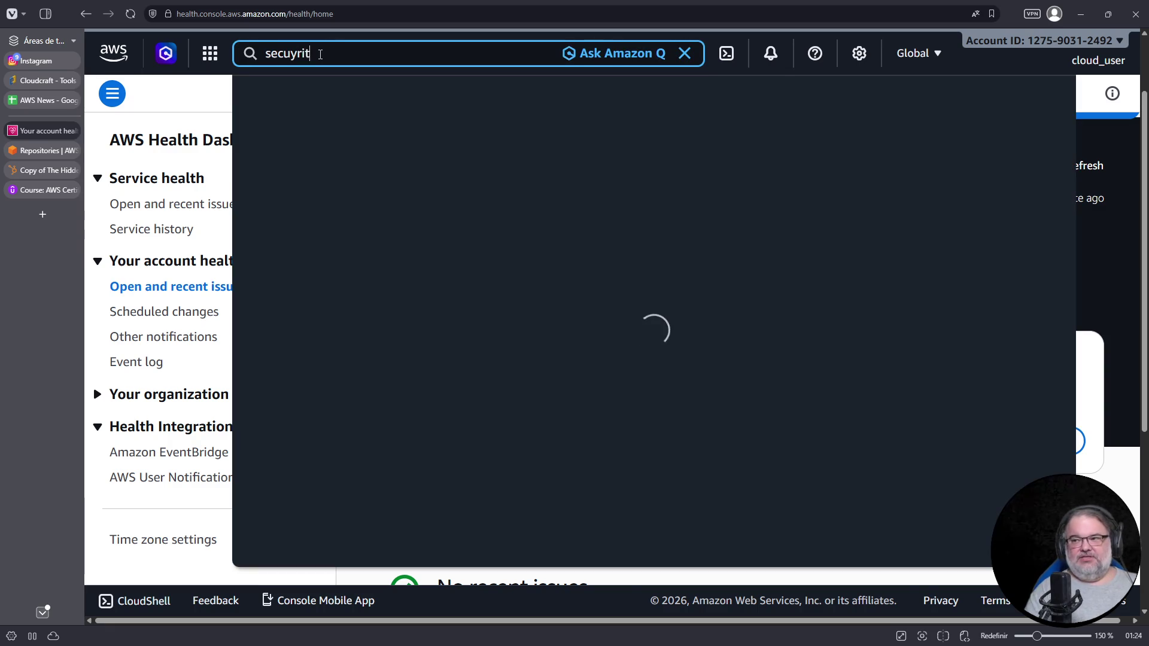
pyautogui.press('BackSpace')
pyautogui.write('rity')
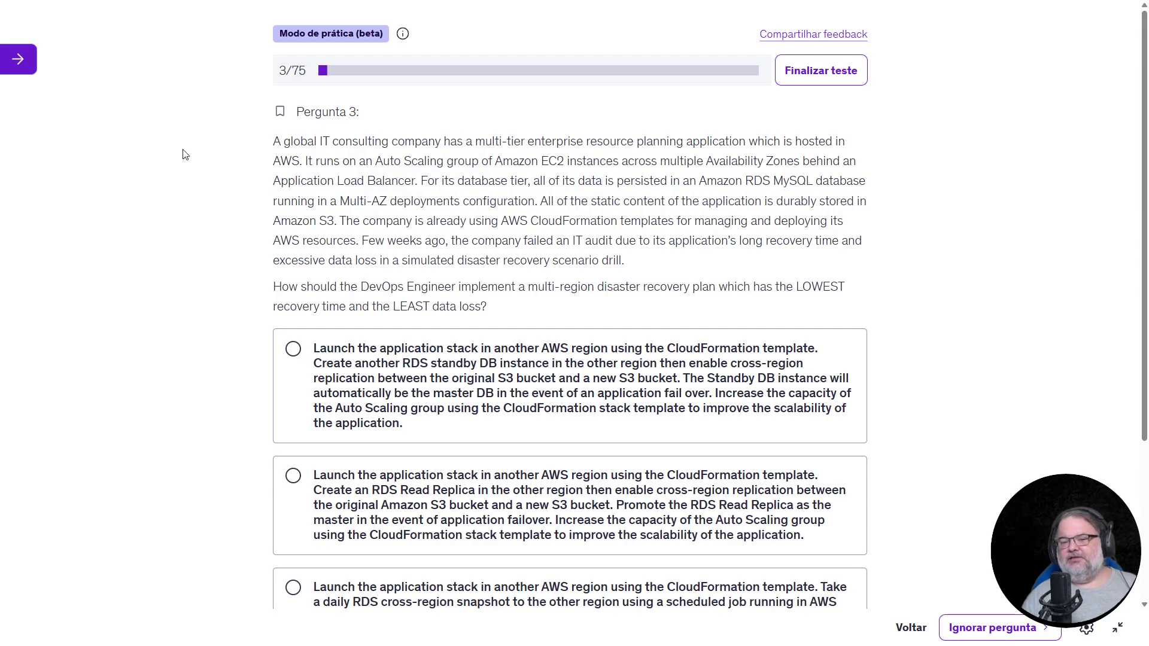
pyautogui.moveTo(585, 144); pyautogui.dragTo(743, 142)
pyautogui.click(495, 139)
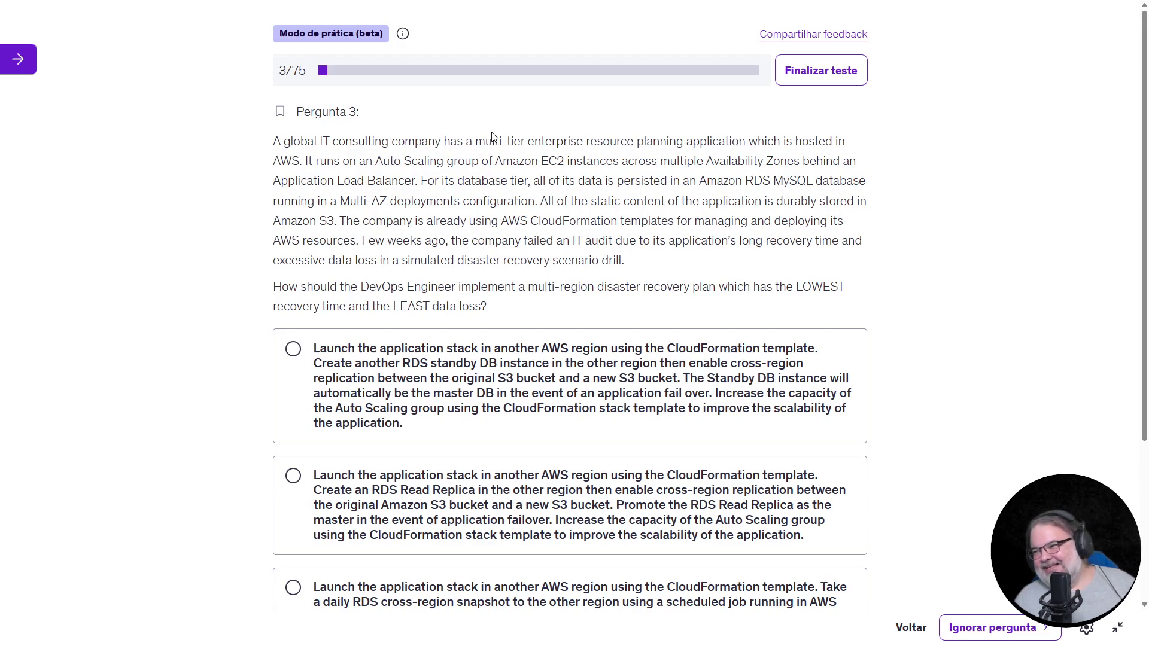
pyautogui.moveTo(525, 142); pyautogui.dragTo(689, 144)
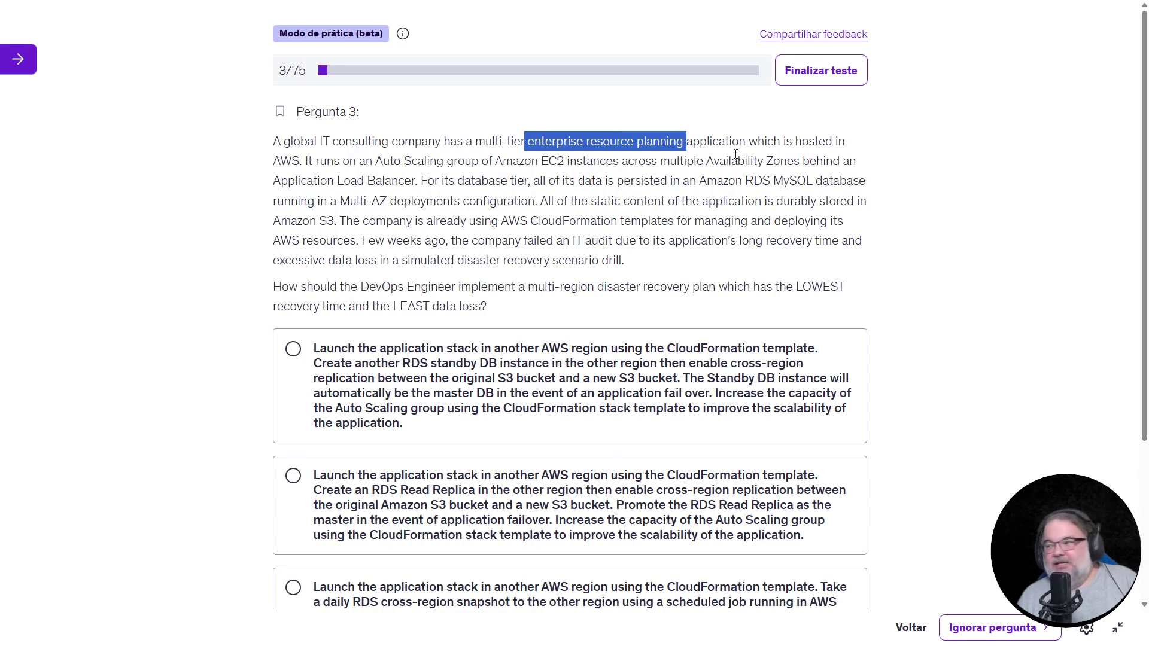
pyautogui.moveTo(720, 147); pyautogui.dragTo(767, 146)
pyautogui.moveTo(274, 159); pyautogui.dragTo(426, 167)
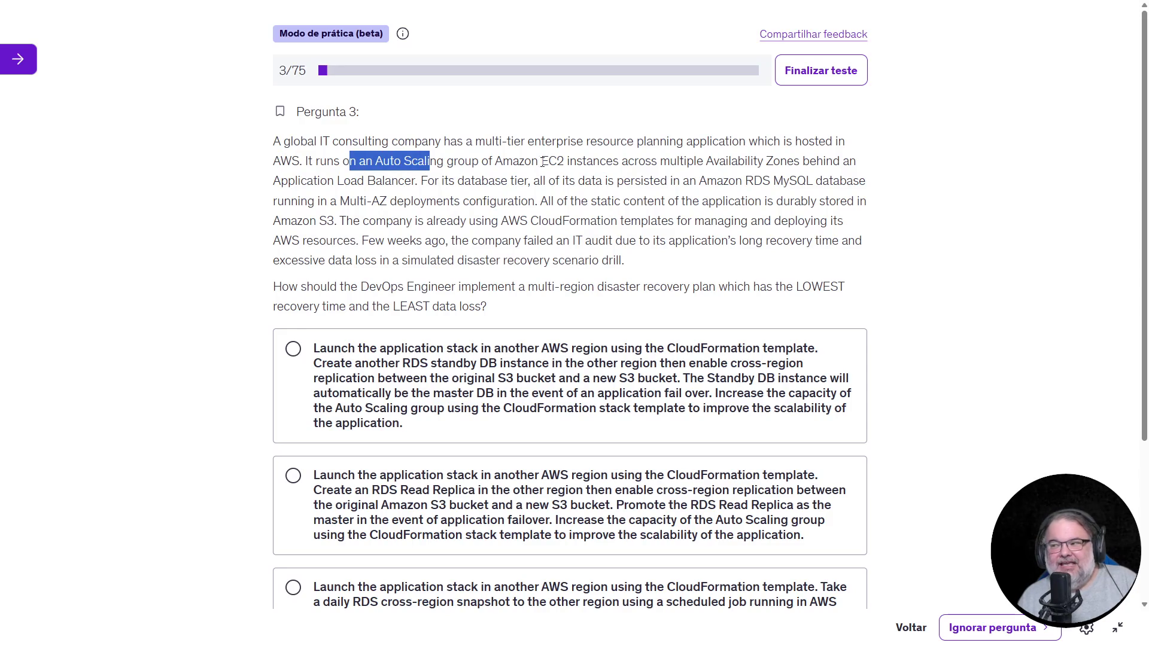
pyautogui.moveTo(537, 160); pyautogui.dragTo(570, 161)
pyautogui.moveTo(697, 161); pyautogui.dragTo(802, 162)
pyautogui.moveTo(275, 181); pyautogui.dragTo(417, 183)
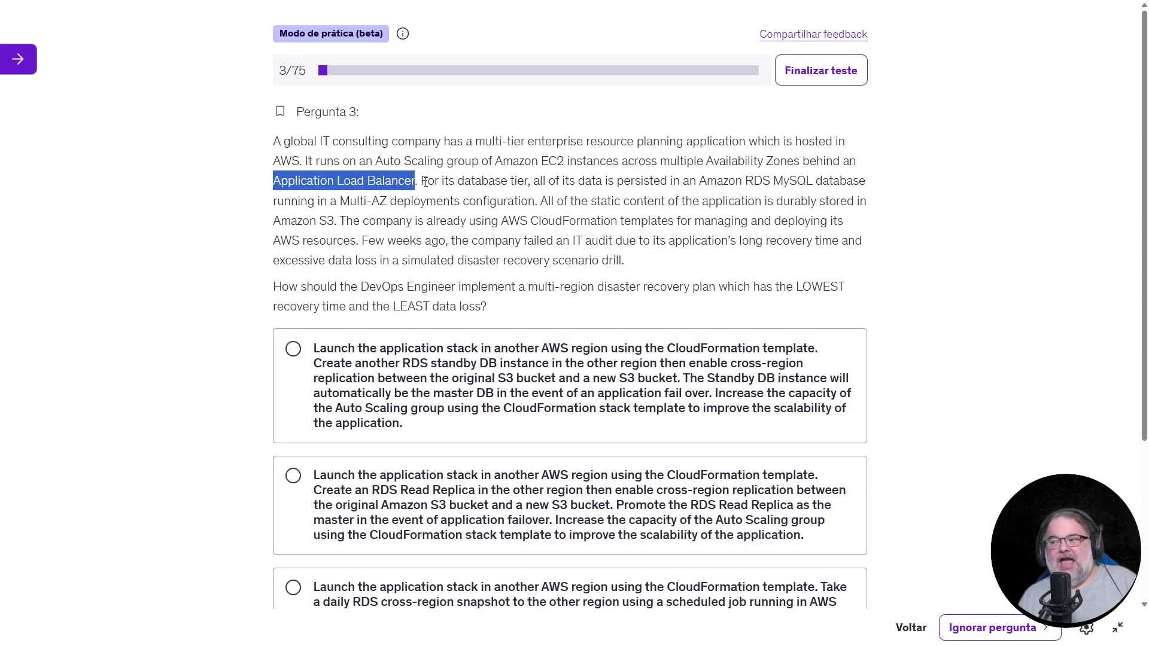
pyautogui.moveTo(339, 202); pyautogui.dragTo(539, 202)
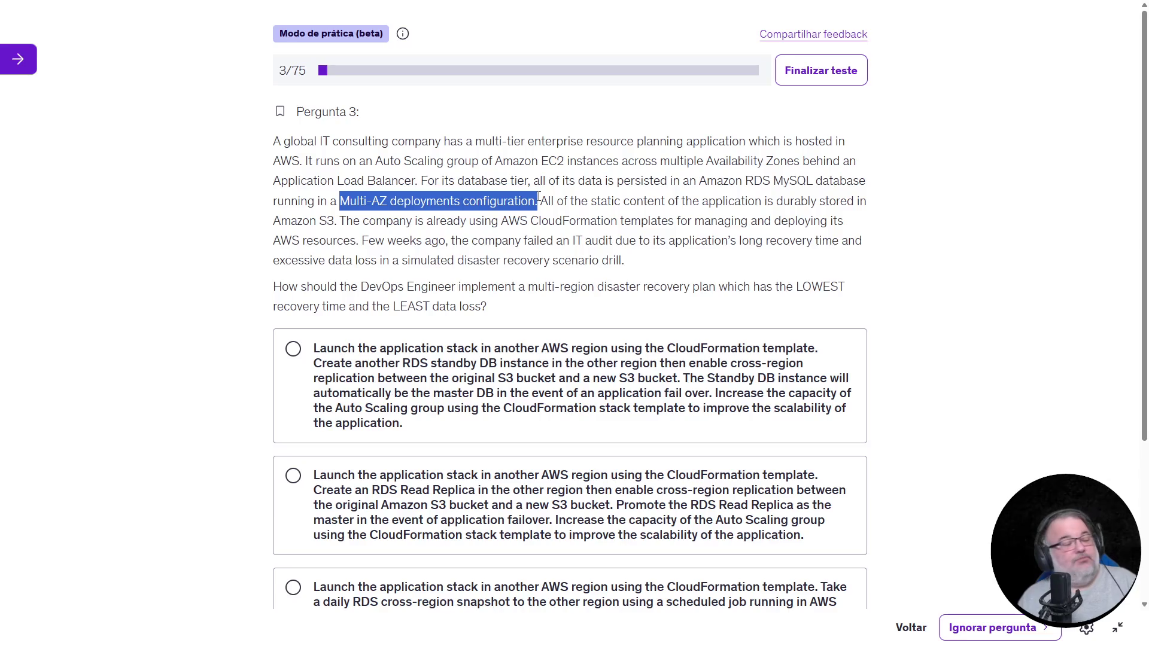
pyautogui.click(418, 183)
pyautogui.moveTo(342, 203); pyautogui.dragTo(541, 201)
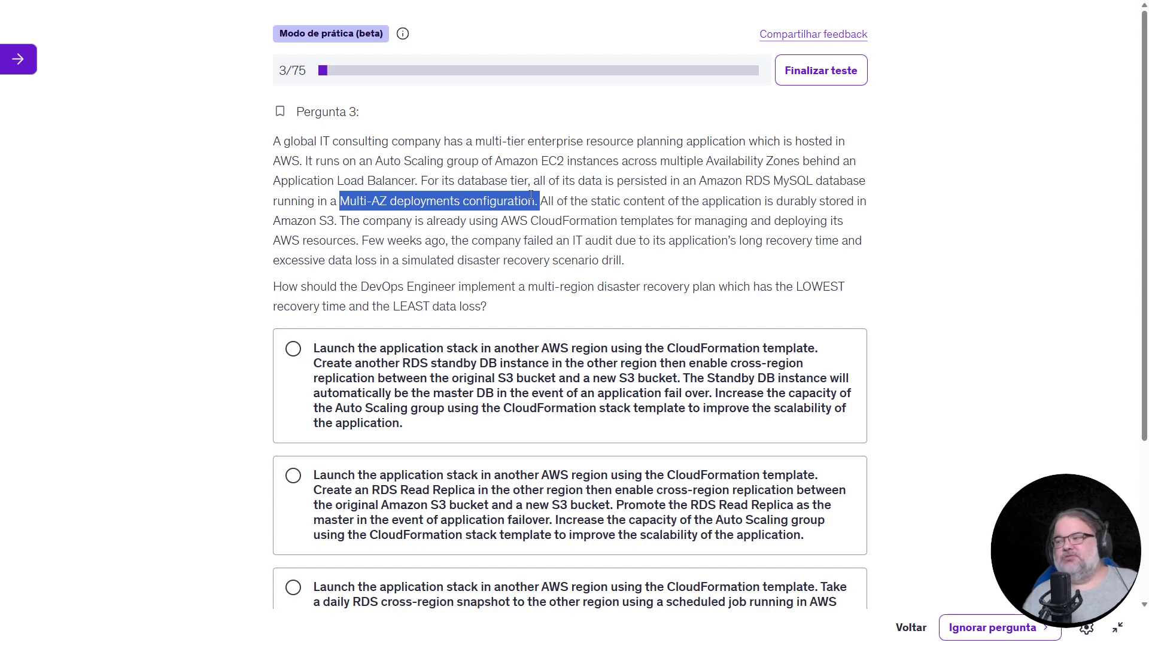
pyautogui.click(399, 205)
pyautogui.moveTo(336, 202); pyautogui.dragTo(486, 203)
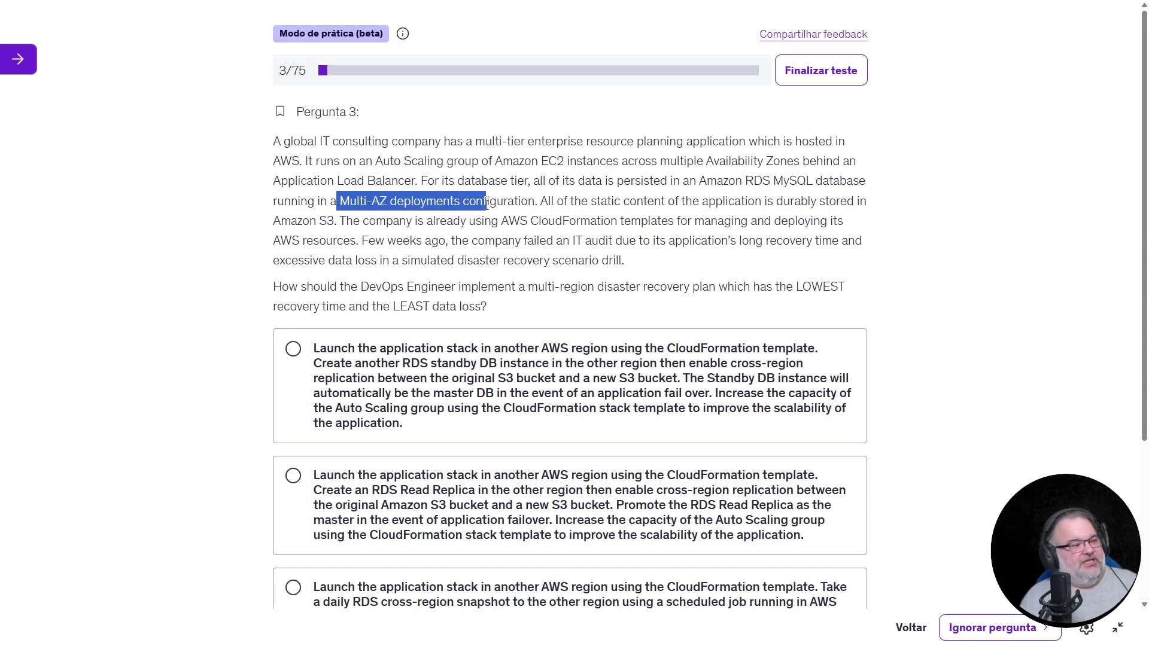
pyautogui.keyDown('shift'); pyautogui.click(534, 201); pyautogui.keyUp('shift')
pyautogui.moveTo(536, 202)
pyautogui.mouseDown()
pyautogui.moveTo(485, 221)
pyautogui.moveTo(338, 205)
pyautogui.mouseUp()
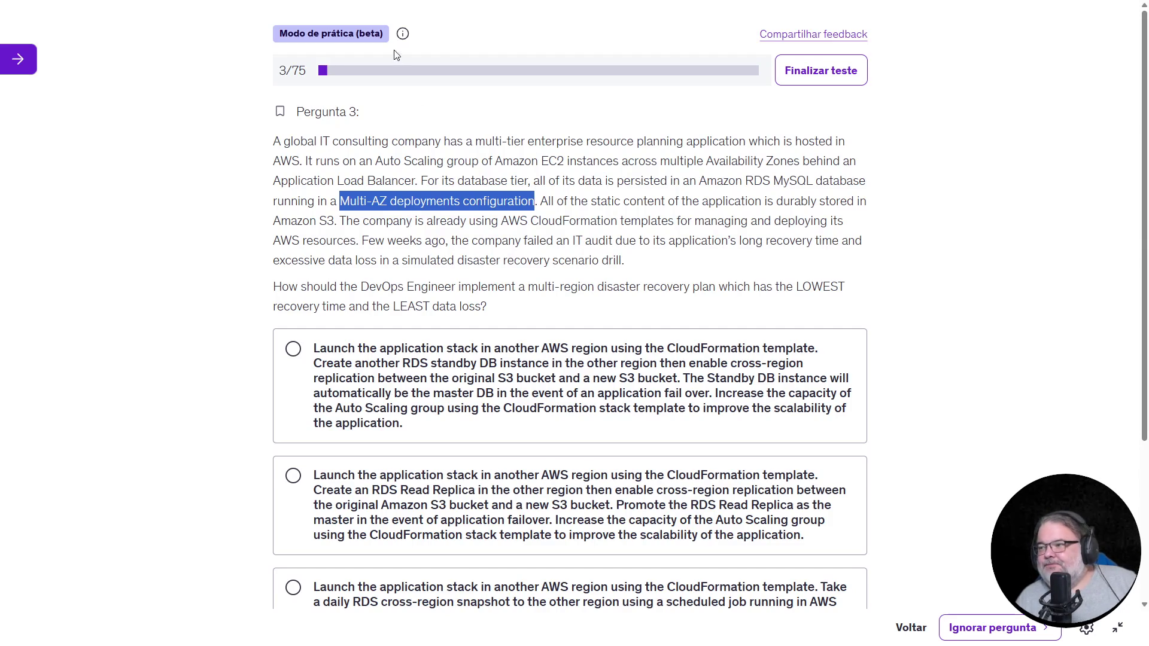
pyautogui.moveTo(540, 201)
pyautogui.mouseDown()
pyautogui.moveTo(878, 215)
pyautogui.moveTo(467, 203)
pyautogui.moveTo(339, 223)
pyautogui.mouseUp()
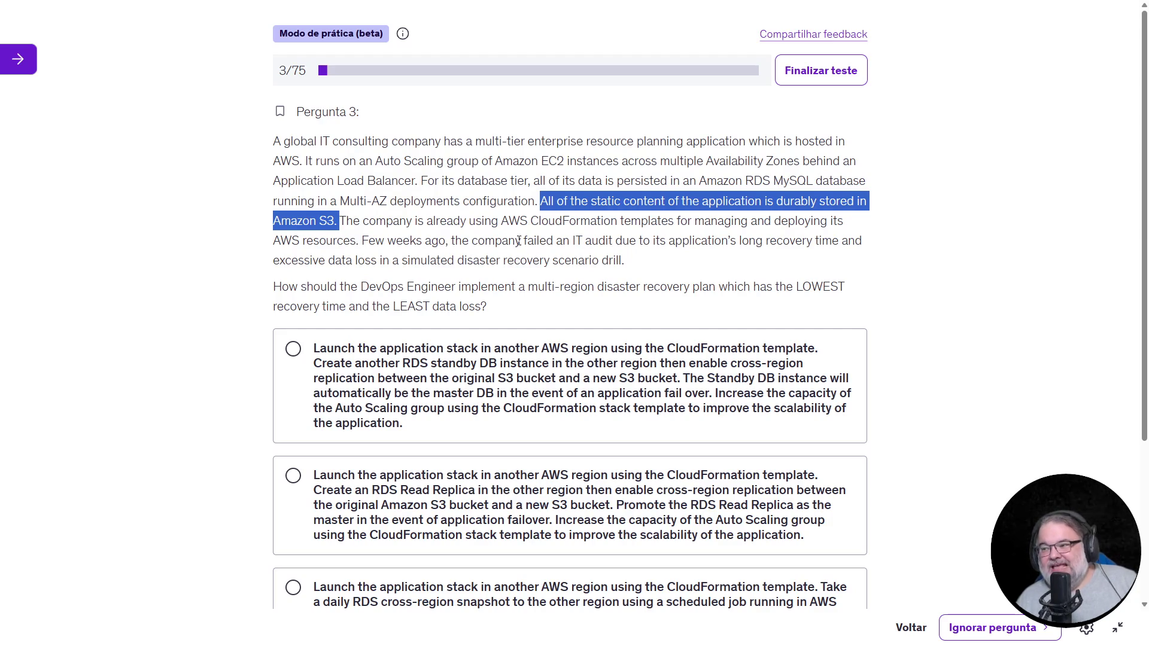
pyautogui.moveTo(346, 221)
pyautogui.mouseDown()
pyautogui.moveTo(867, 239)
pyautogui.moveTo(869, 226)
pyautogui.mouseUp()
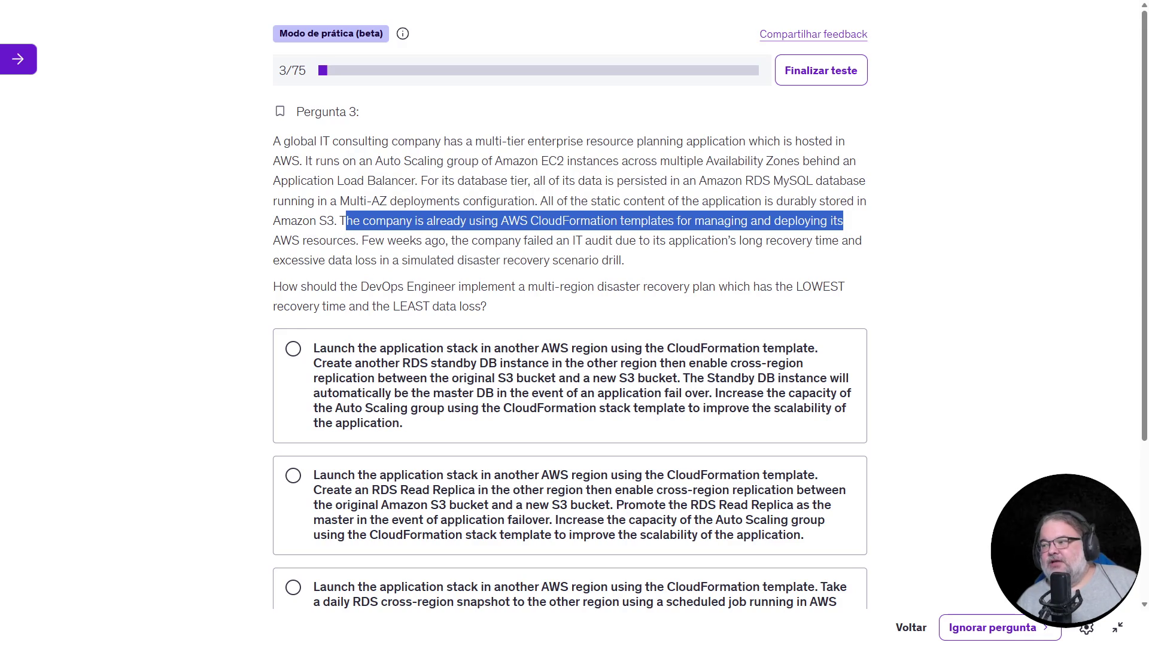
pyautogui.moveTo(668, 241)
pyautogui.mouseDown()
pyautogui.moveTo(869, 241)
pyautogui.moveTo(688, 271)
pyautogui.moveTo(885, 235)
pyautogui.mouseUp()
pyautogui.click(373, 255)
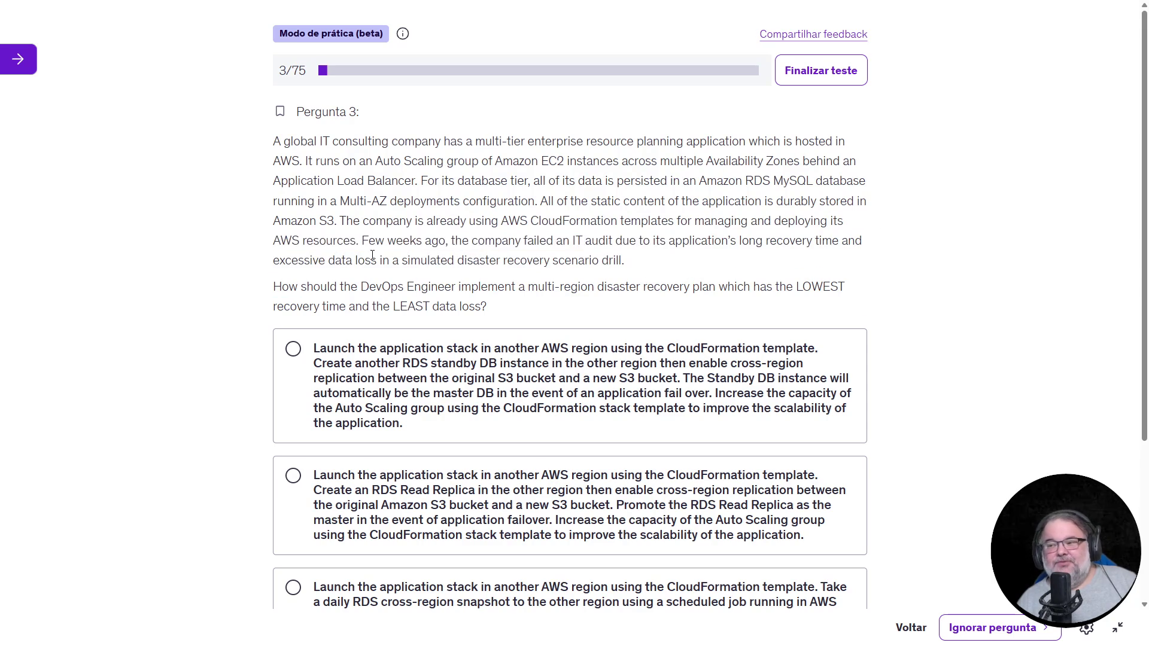
pyautogui.moveTo(325, 261); pyautogui.dragTo(392, 261)
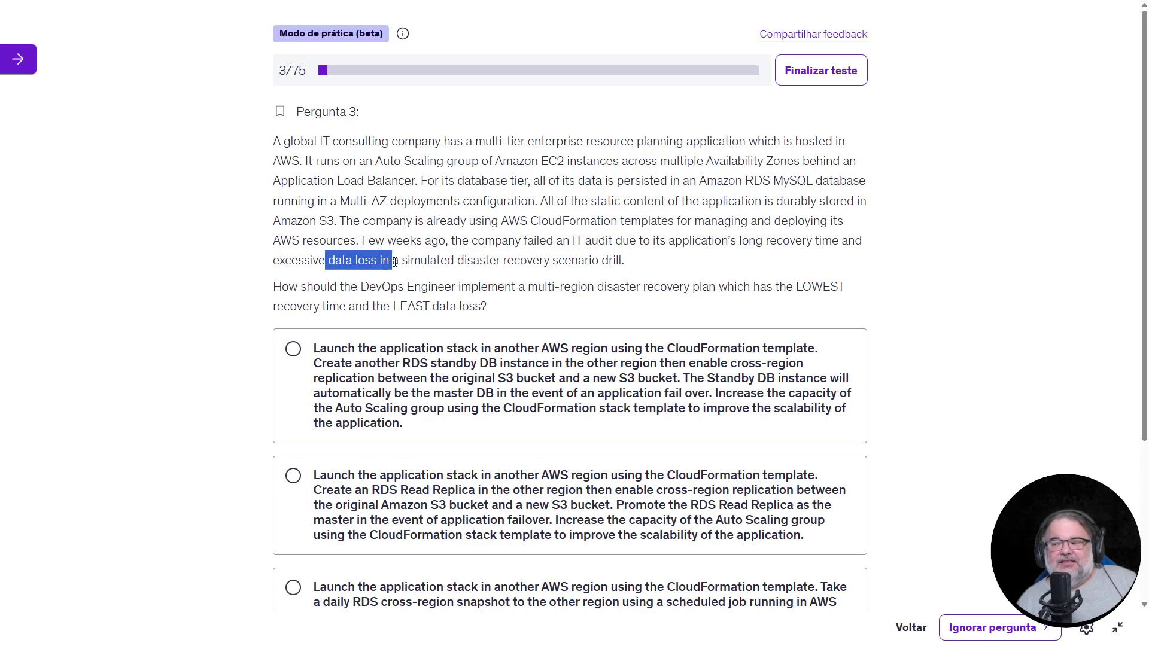
pyautogui.moveTo(634, 262); pyautogui.dragTo(510, 244)
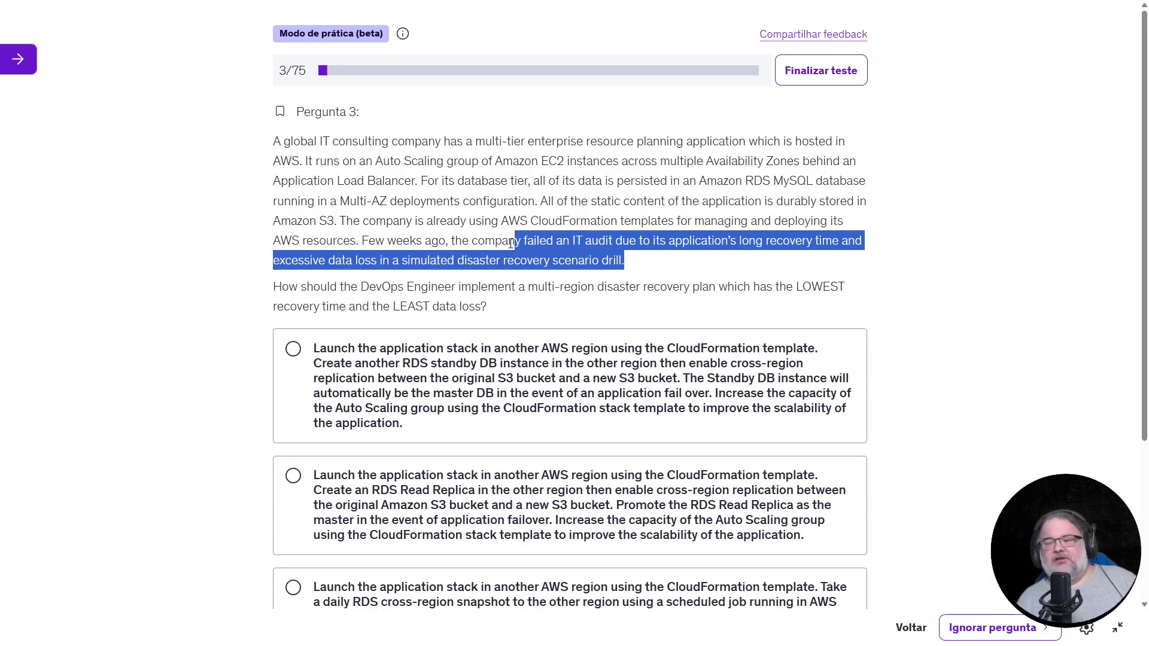
pyautogui.scroll(-1, 511, 244)
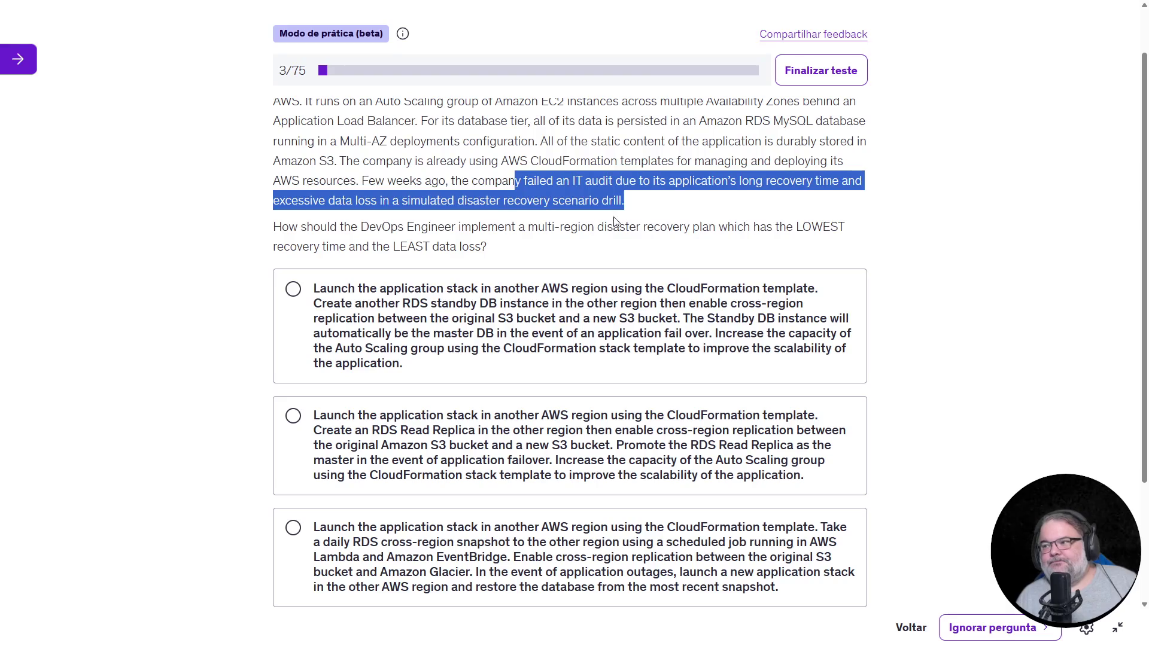
pyautogui.moveTo(275, 226)
pyautogui.mouseDown()
pyautogui.moveTo(592, 228)
pyautogui.moveTo(588, 260)
pyautogui.moveTo(603, 231)
pyautogui.moveTo(705, 252)
pyautogui.moveTo(756, 228)
pyautogui.moveTo(864, 231)
pyautogui.moveTo(835, 253)
pyautogui.mouseUp()
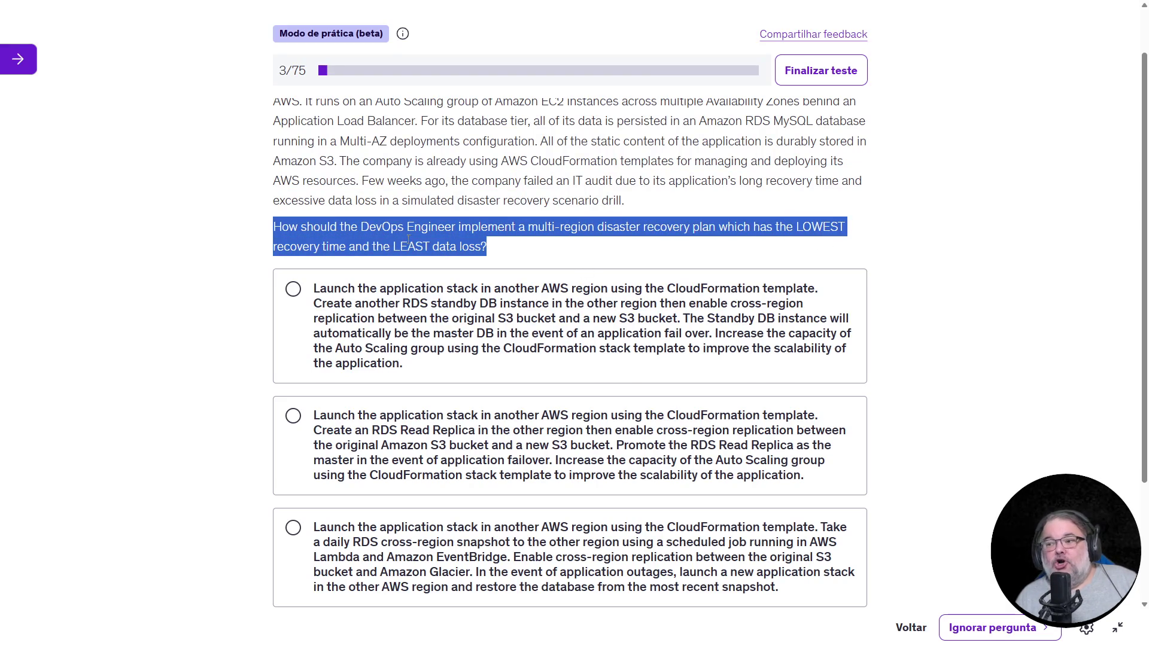
pyautogui.moveTo(273, 247); pyautogui.dragTo(393, 245)
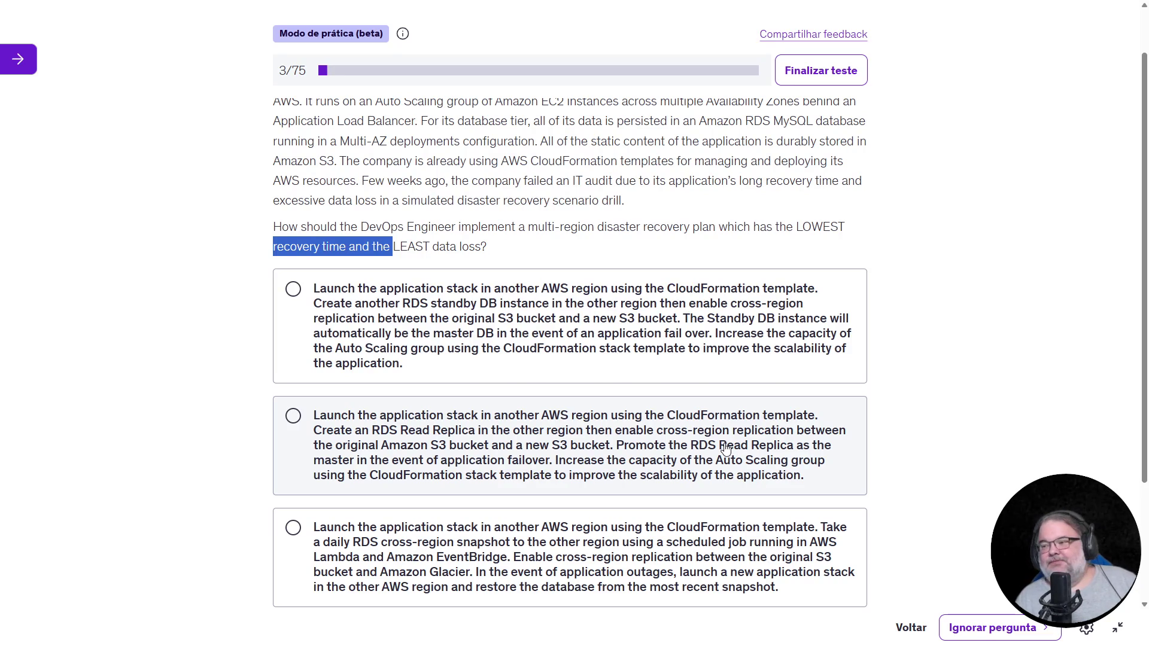
pyautogui.moveTo(488, 248); pyautogui.dragTo(252, 231)
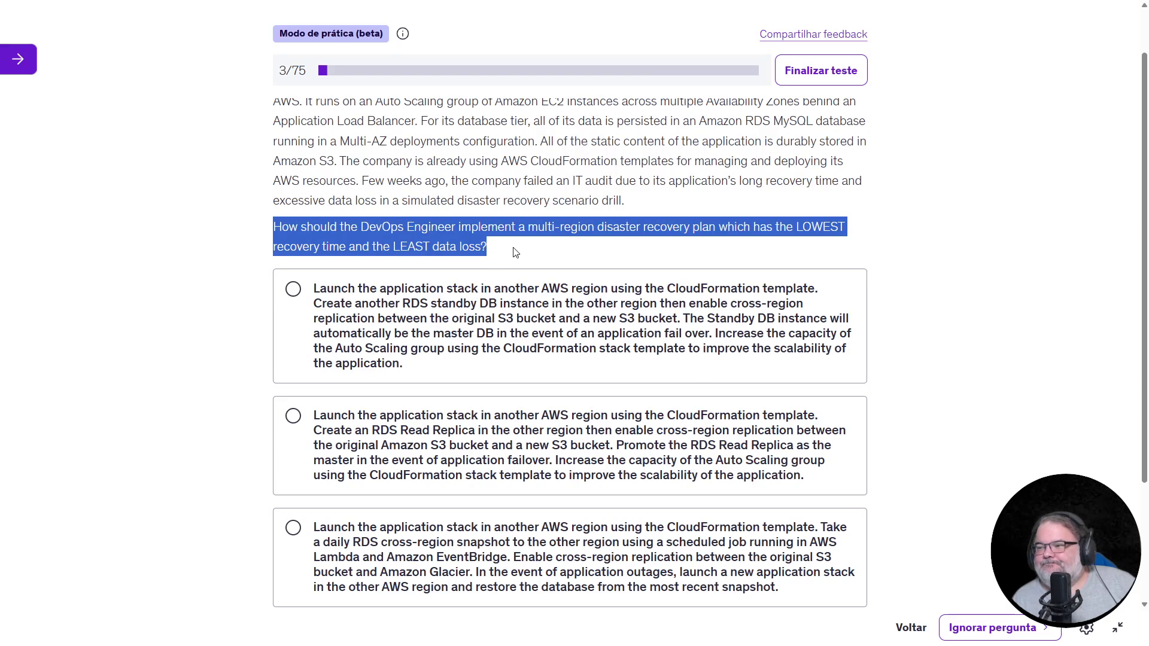
pyautogui.scroll(-1, 670, 254)
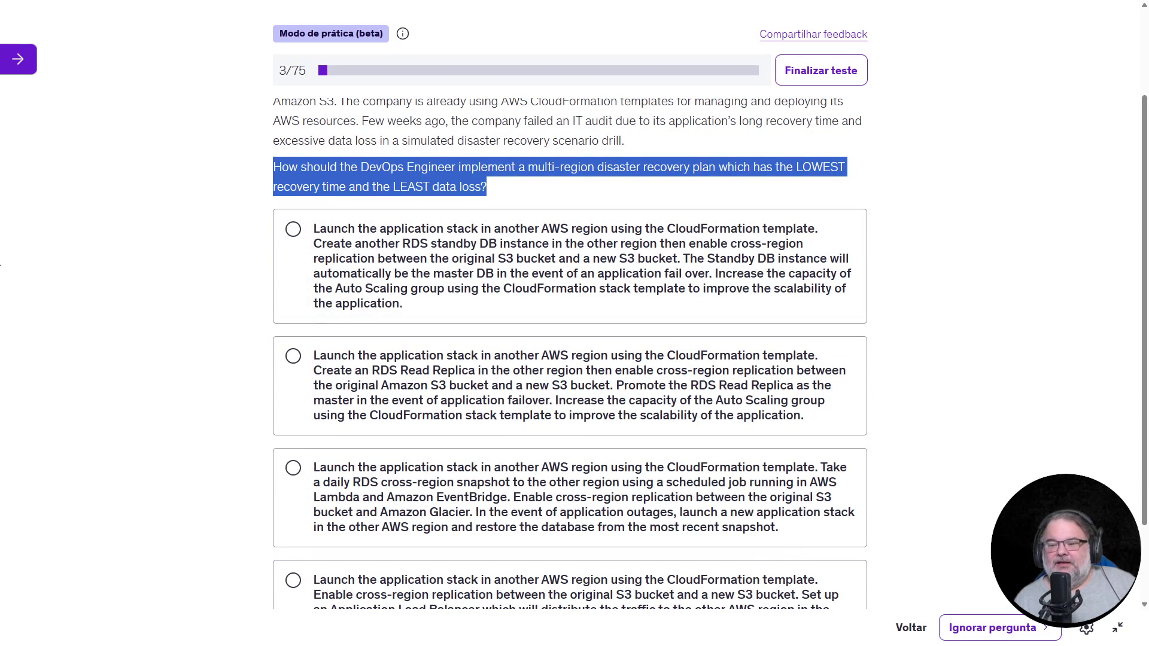
pyautogui.hotkey('alt', 'Tab')
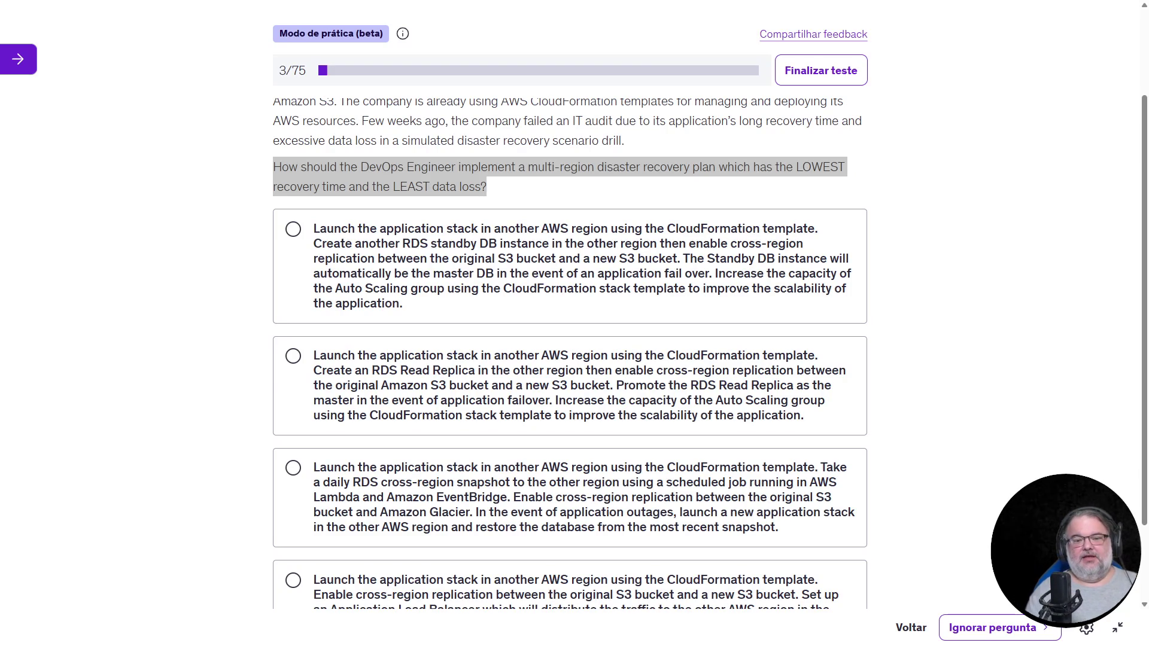
pyautogui.scroll(2, 960, 252)
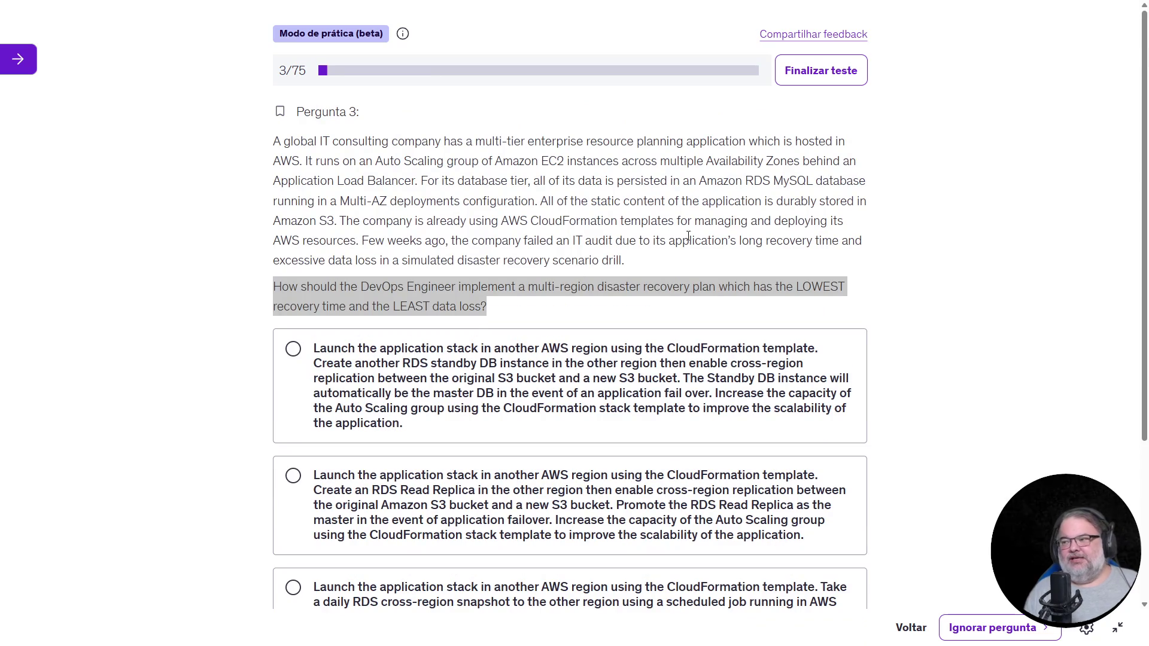
pyautogui.moveTo(465, 163)
pyautogui.mouseDown()
pyautogui.moveTo(517, 260)
pyautogui.moveTo(665, 259)
pyautogui.mouseUp()
pyautogui.click(725, 265)
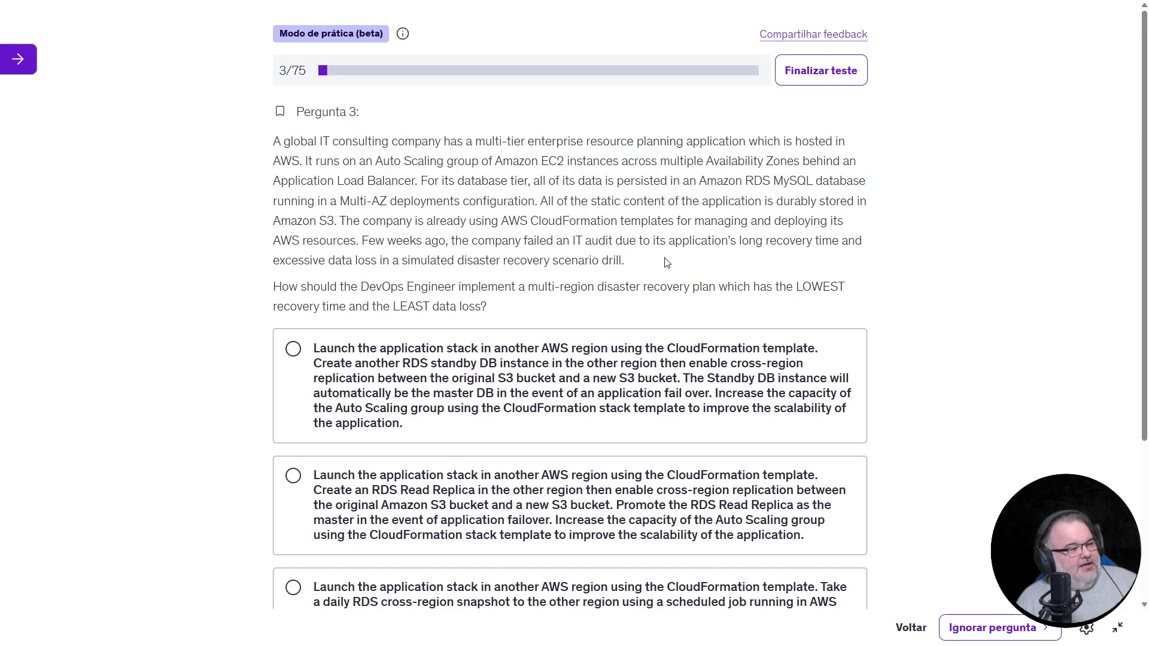
pyautogui.moveTo(628, 263); pyautogui.dragTo(359, 242)
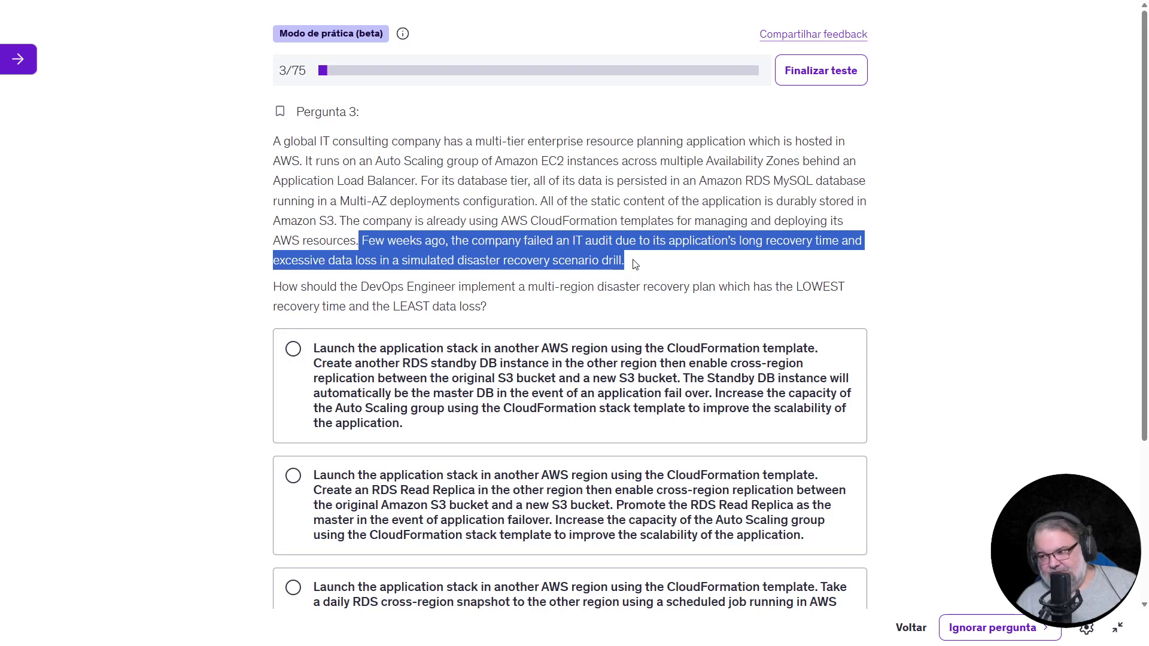
pyautogui.scroll(-1, 637, 265)
pyautogui.scroll(-1, 637, 264)
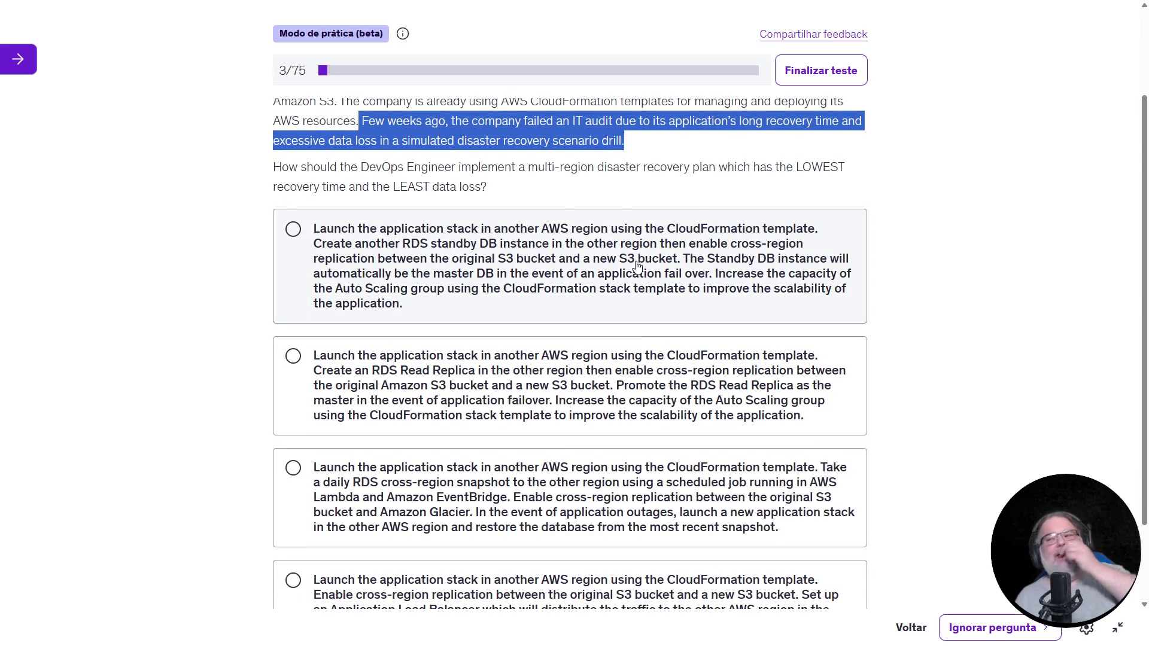
pyautogui.moveTo(796, 167)
pyautogui.mouseDown()
pyautogui.moveTo(768, 204)
pyautogui.moveTo(267, 202)
pyautogui.moveTo(492, 197)
pyautogui.mouseUp()
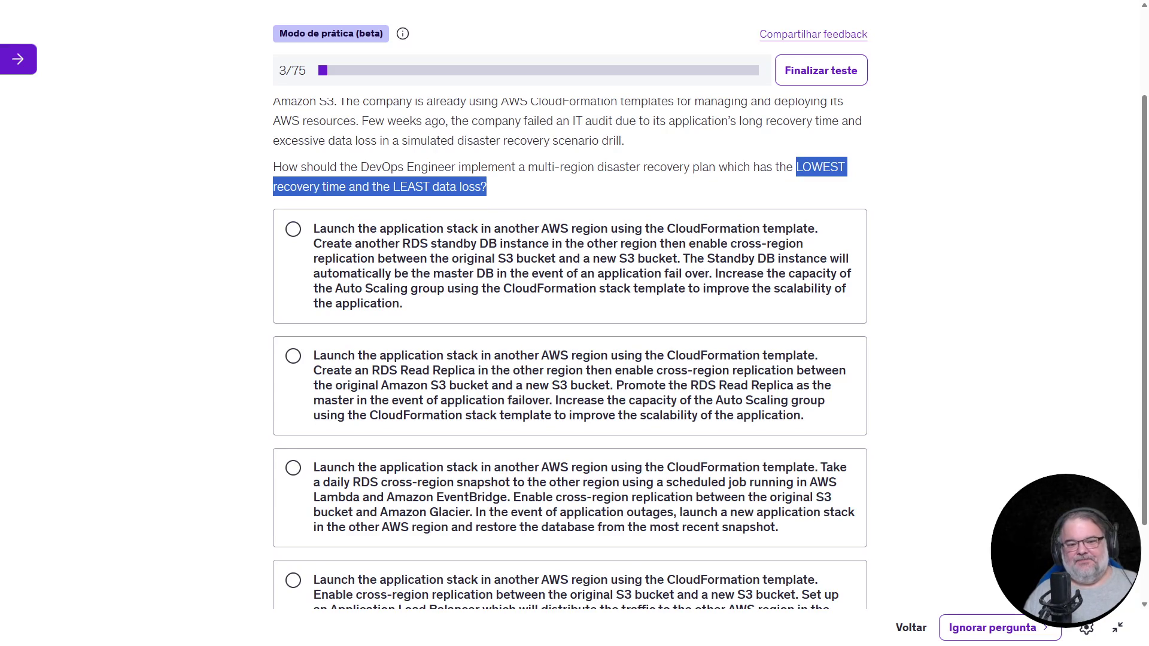
pyautogui.click(956, 235)
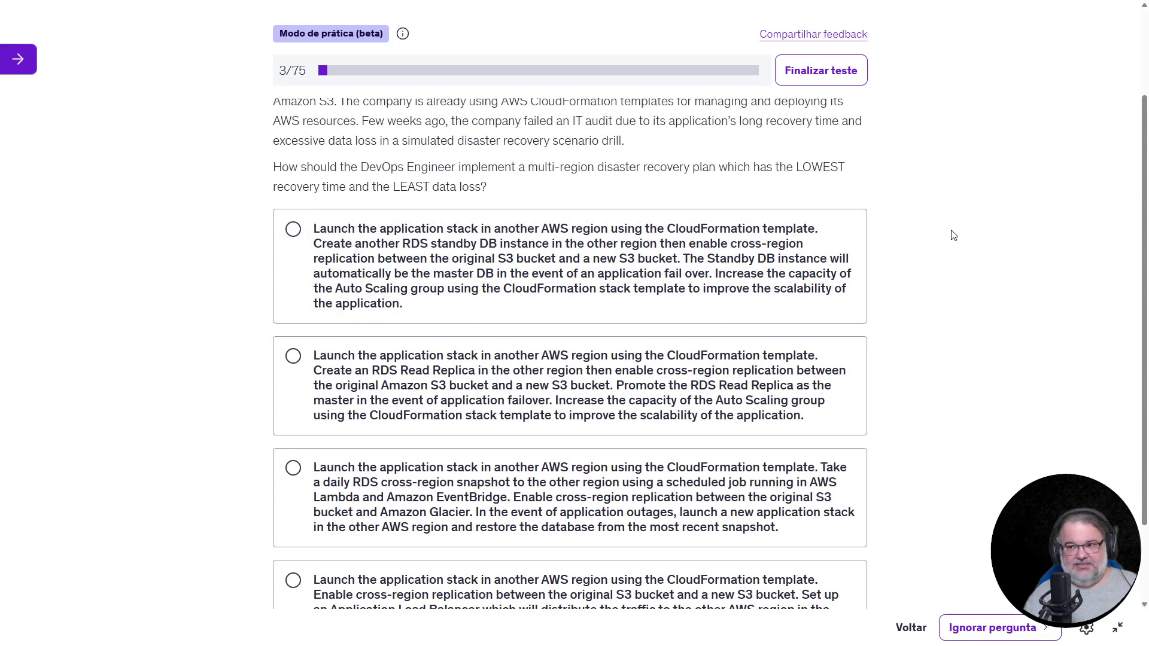
pyautogui.press('Escape')
# Search DuckDuckGo in a new tab for 'aws disaster recovery pilot llight' and open the AWS Architecture Blog result
pyautogui.click(456, 12)
pyautogui.hotkey('ctrl', 't')
pyautogui.write('aws disaster recovery ')
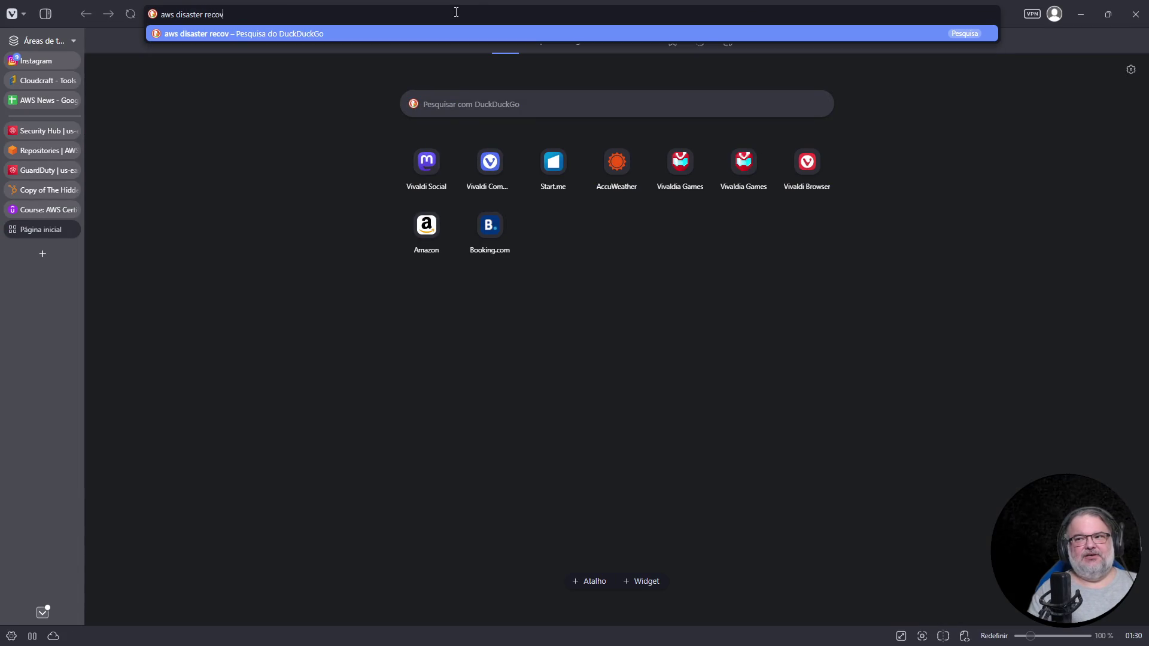
pyautogui.write('pilot')
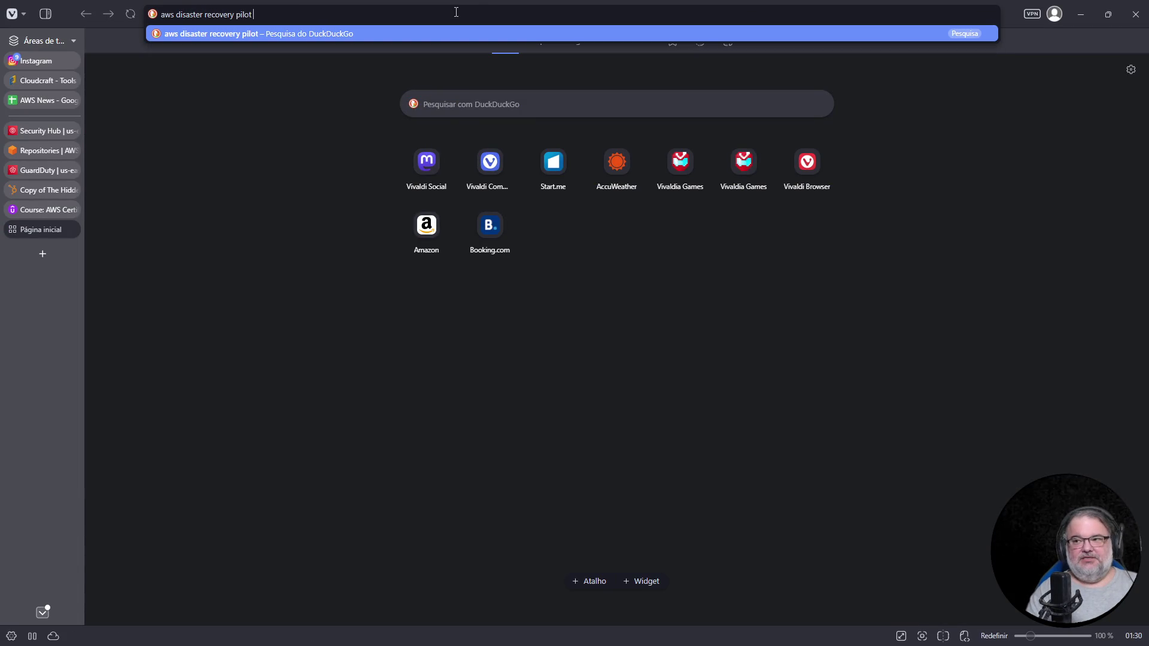
pyautogui.write(' llight')
pyautogui.press('Return')
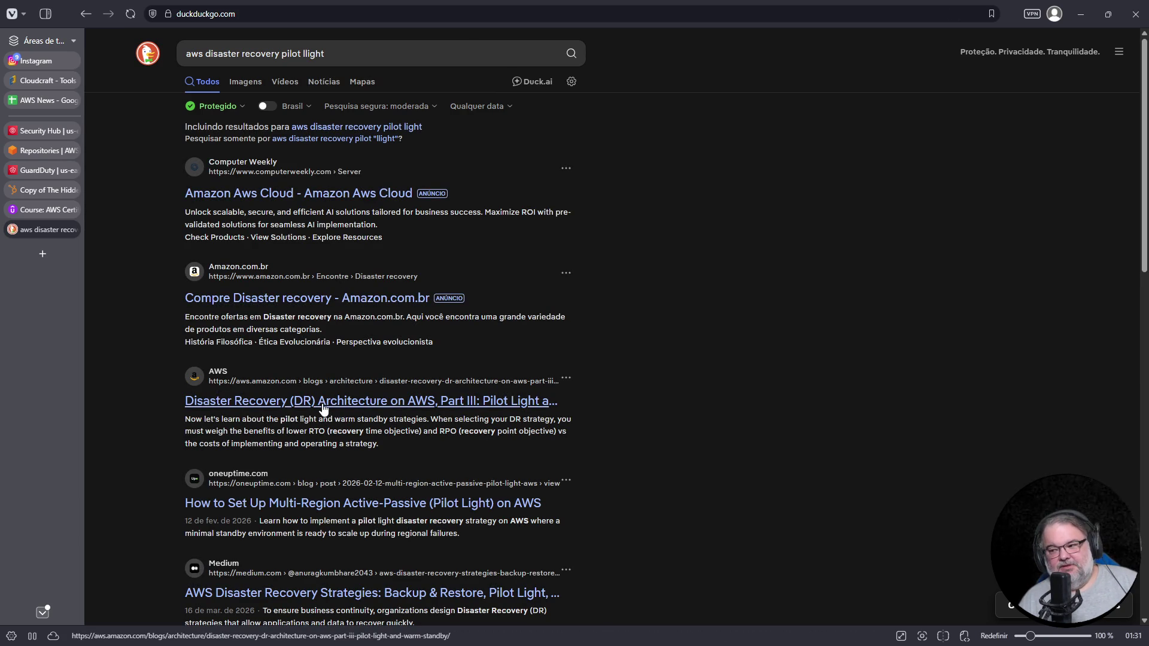
pyautogui.click(309, 400)
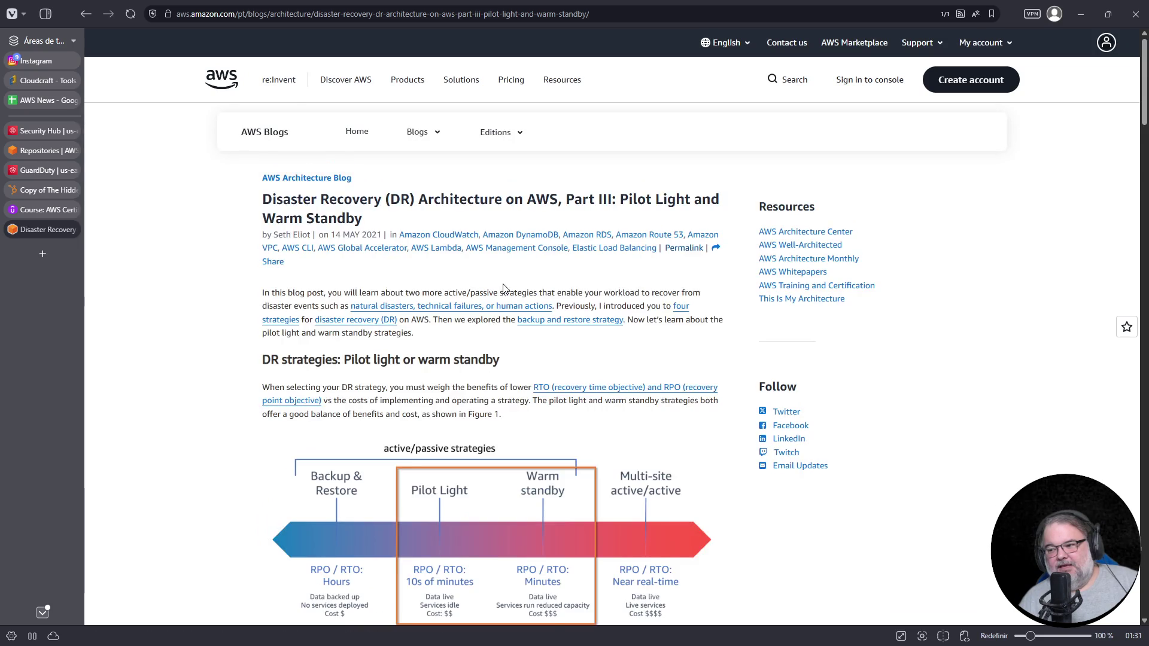
# Open the Figure 1 DR strategies image, fig1-dr-strategies-part-3-1024x460.png, in a new tab via 'Abrir Imagem em uma Aba Nova'
pyautogui.scroll(-5, 522, 281)
pyautogui.scroll(3, 575, 297)
pyautogui.keyDown('ctrl'); pyautogui.scroll(4, 639, 335); pyautogui.keyUp('ctrl')
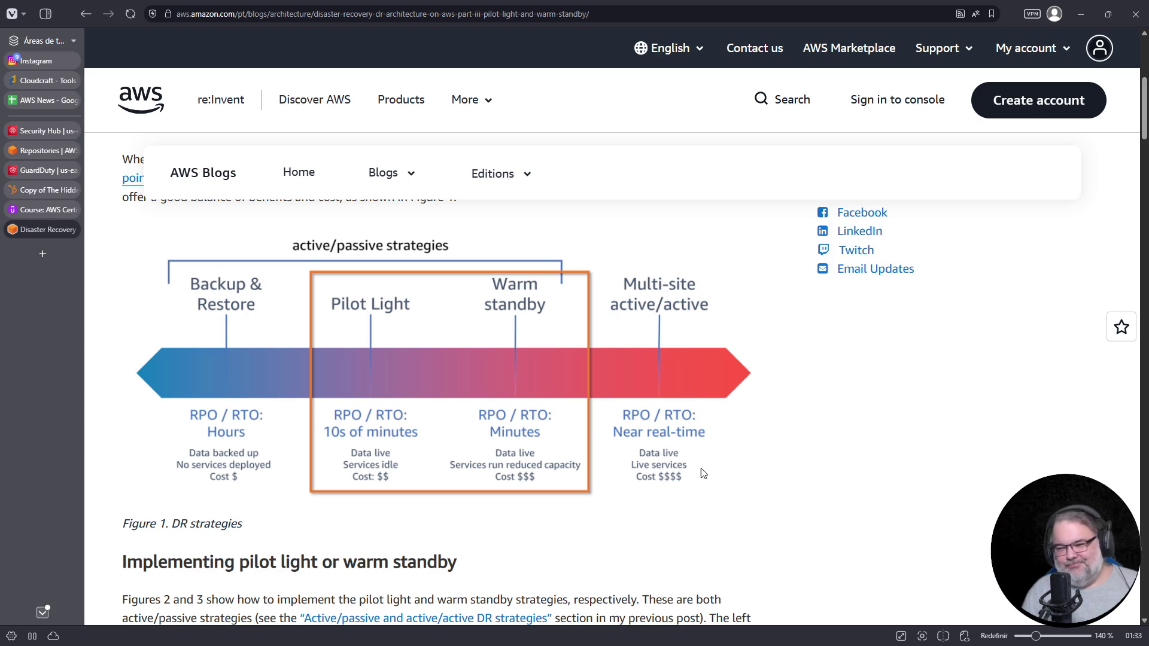
pyautogui.scroll(3, 712, 471)
pyautogui.scroll(-3, 713, 471)
pyautogui.rightClick(548, 314)
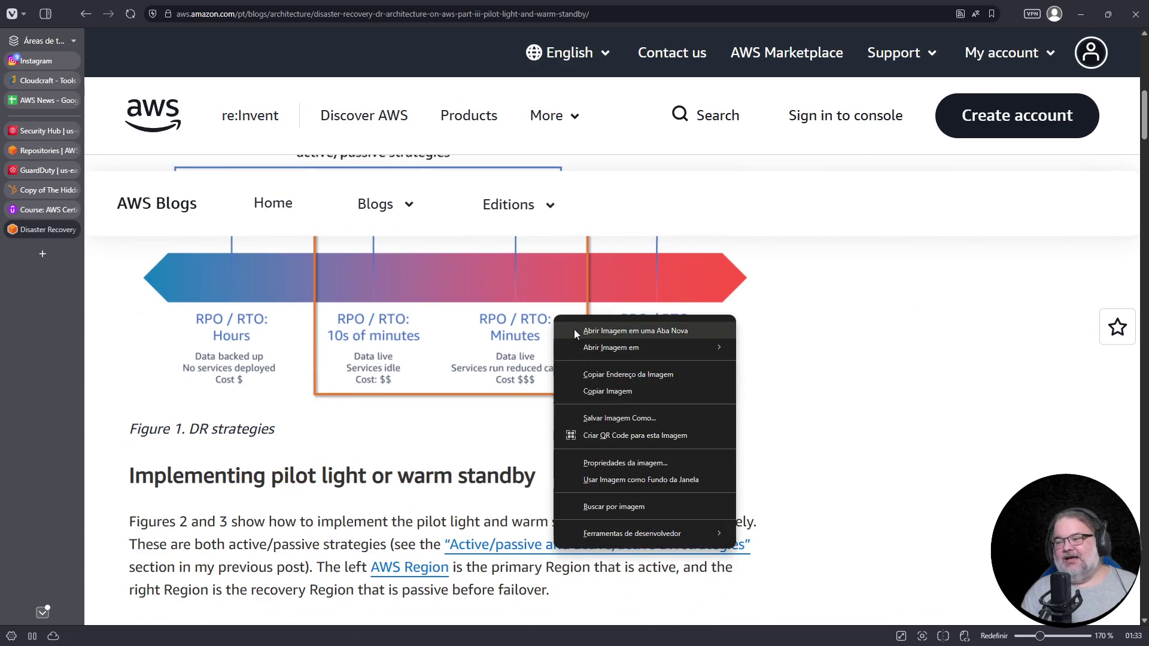
pyautogui.click(569, 325)
pyautogui.scroll(3, 748, 346)
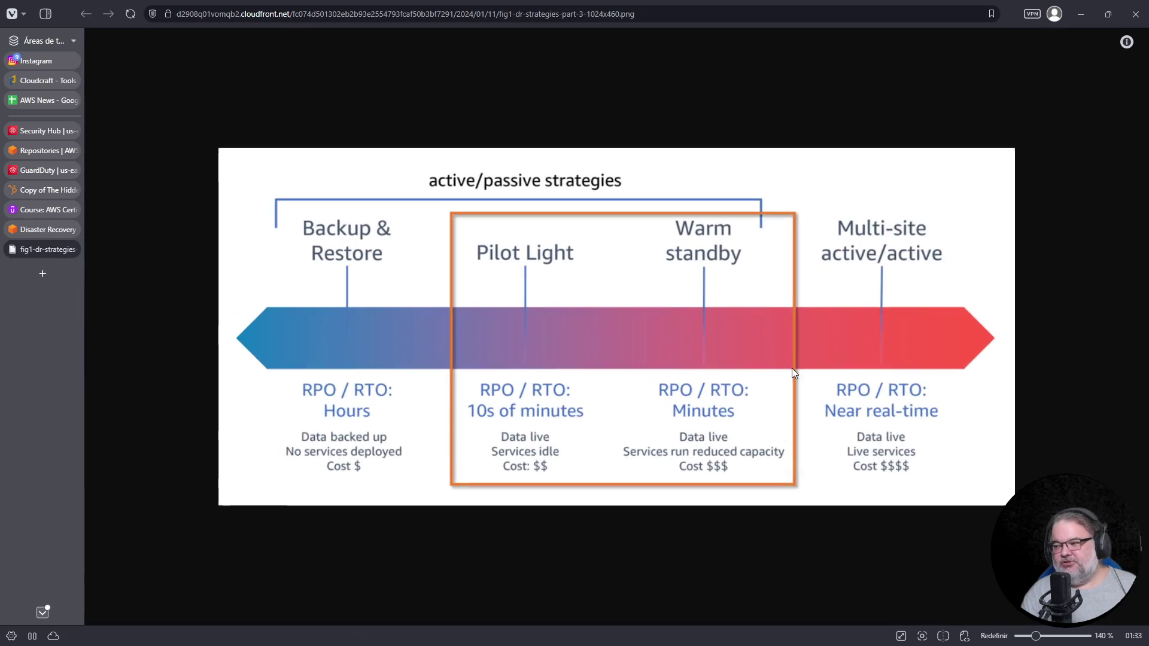
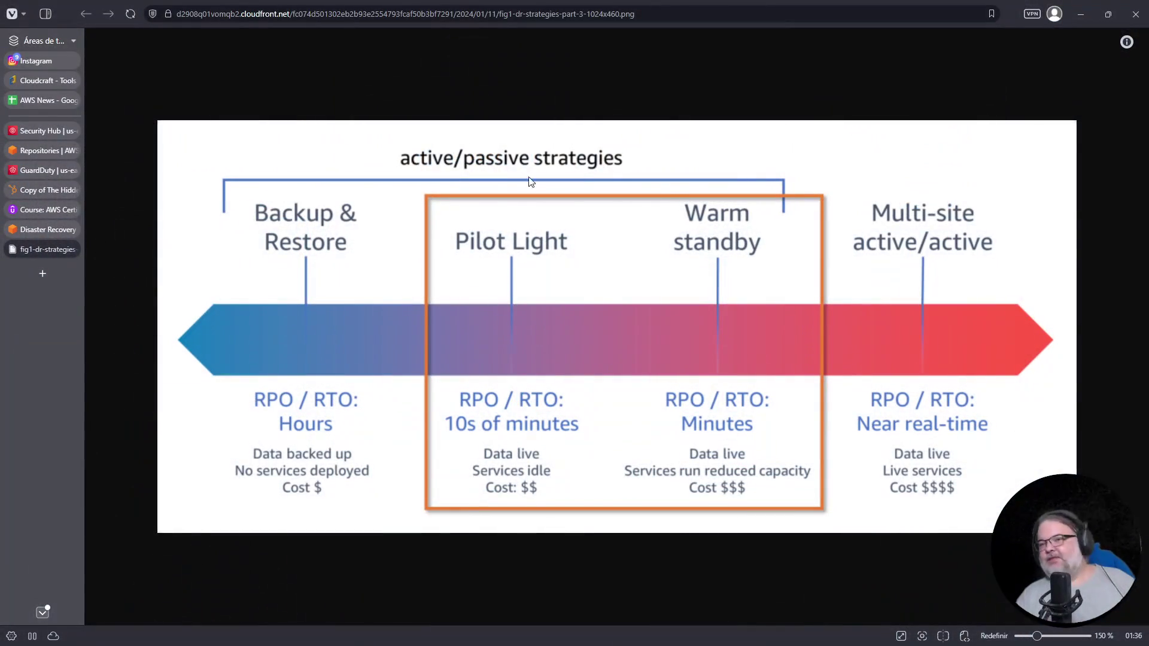
# Reopen the Udemy exam tab, dismiss the paused notice, and show question 3 of 75 full screen
pyautogui.click(45, 210)
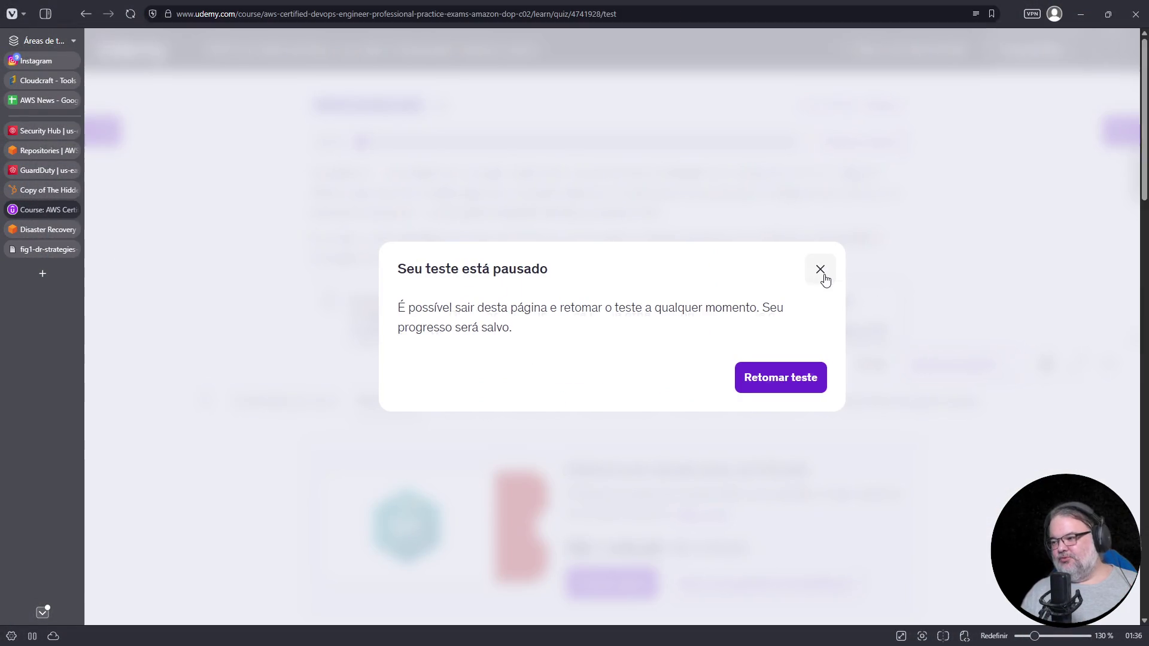
pyautogui.click(825, 270)
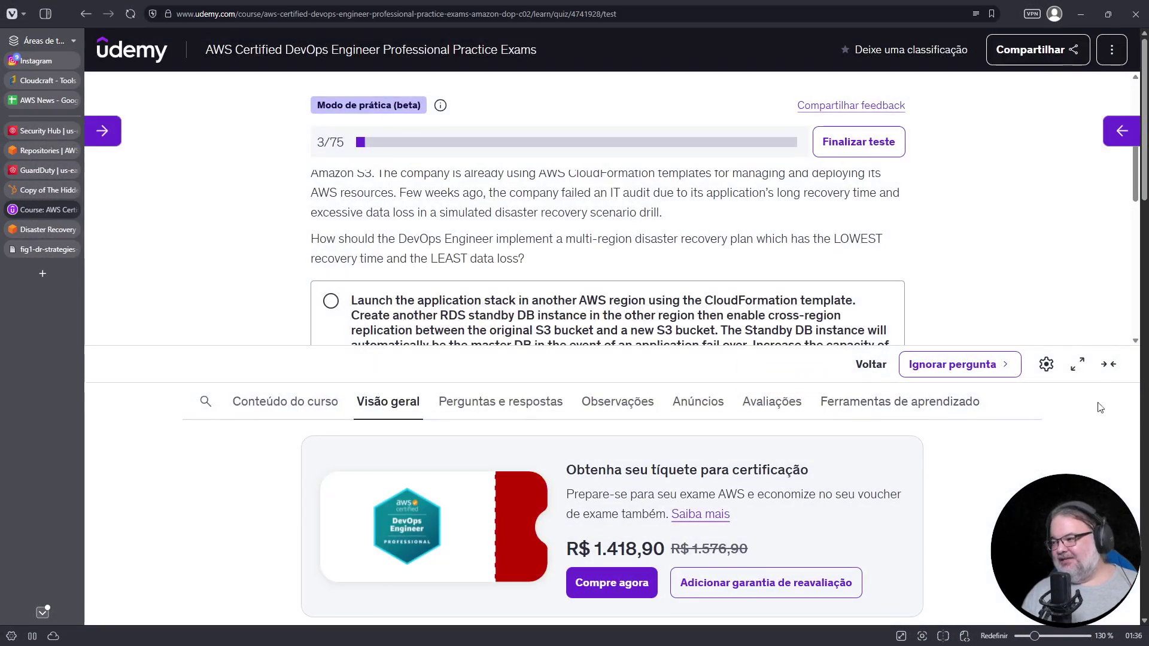
pyautogui.click(1080, 372)
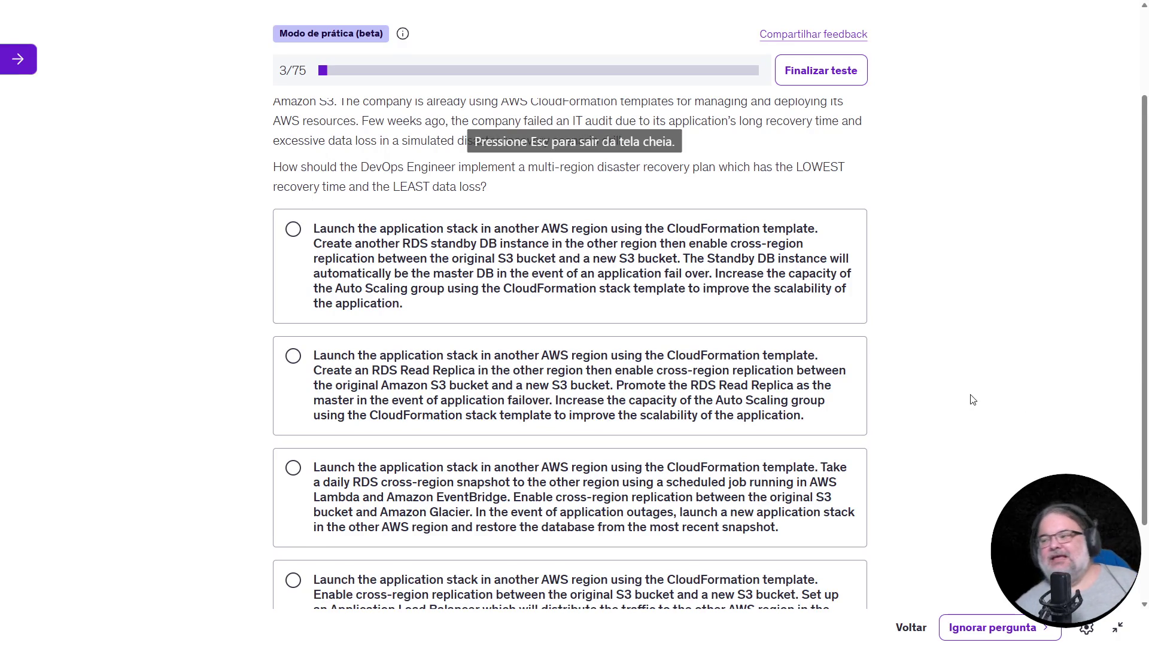
pyautogui.scroll(2, 958, 419)
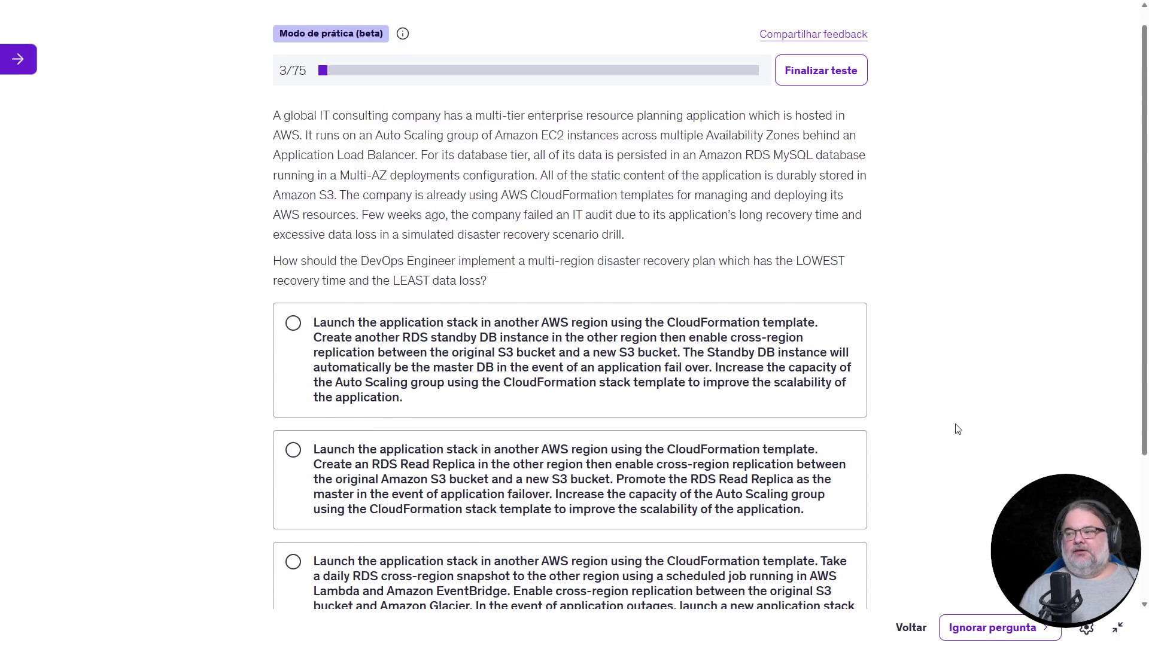
pyautogui.moveTo(796, 289)
pyautogui.mouseDown()
pyautogui.moveTo(483, 336)
pyautogui.moveTo(342, 306)
pyautogui.mouseUp()
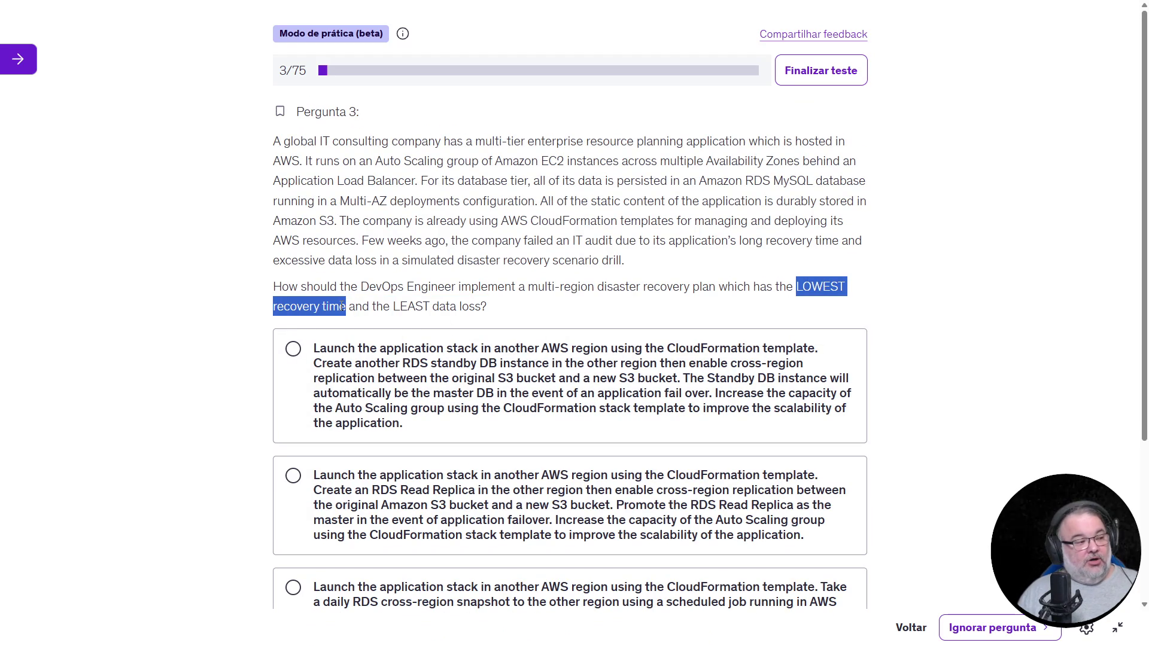
pyautogui.moveTo(395, 309); pyautogui.dragTo(482, 308)
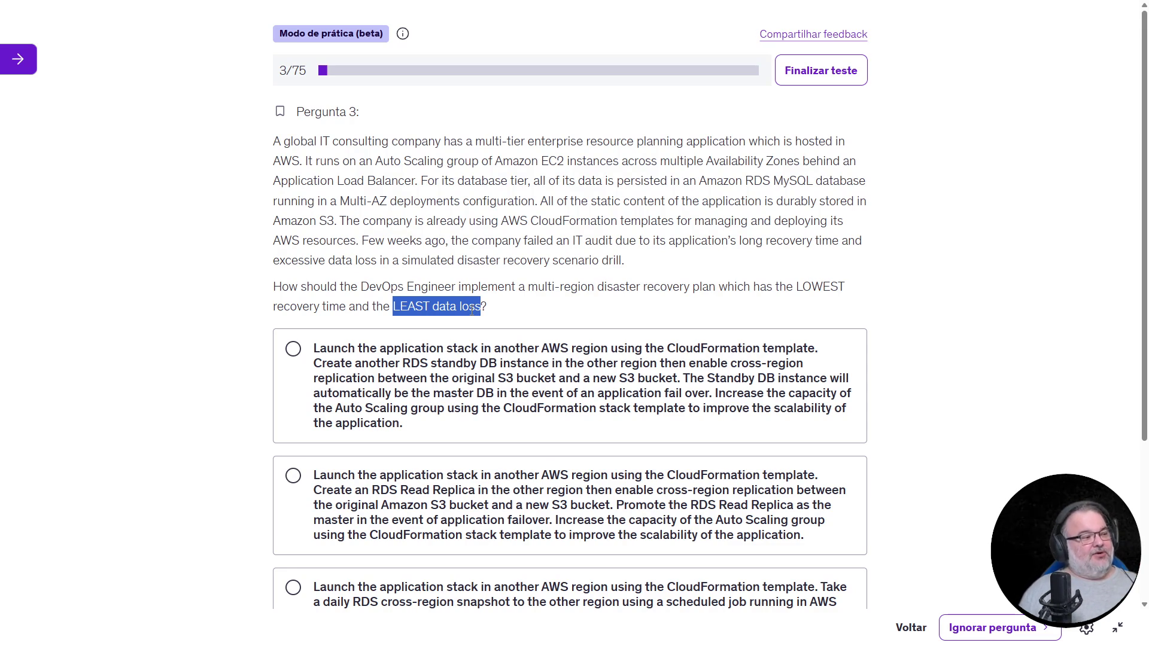
pyautogui.click(490, 310)
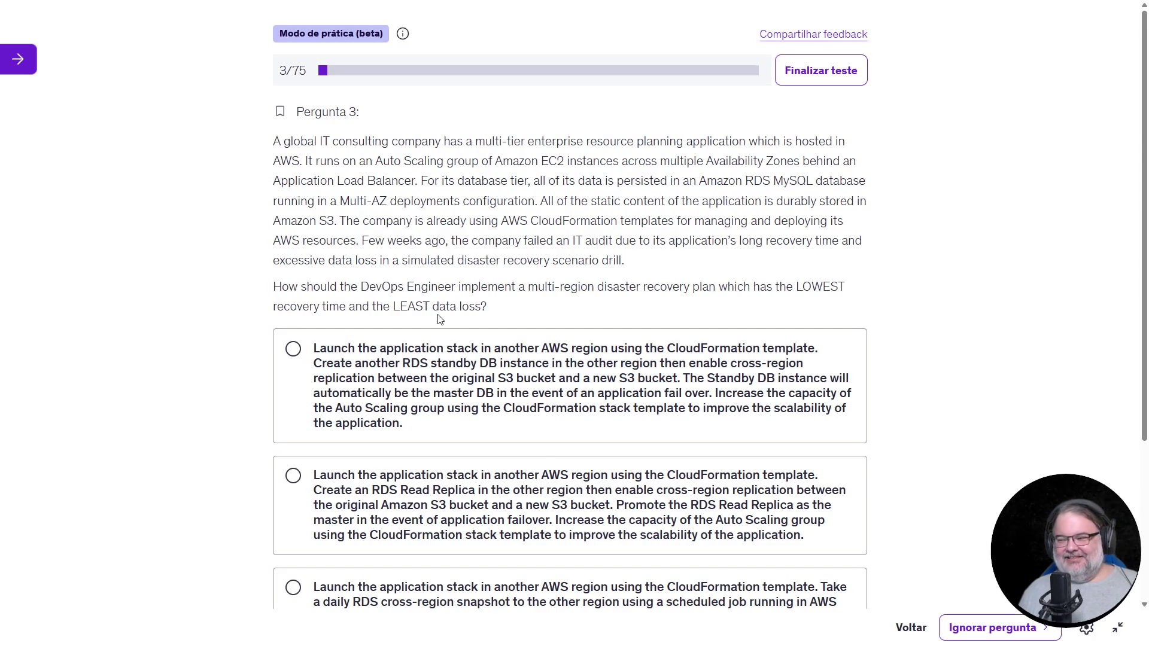
pyautogui.moveTo(489, 312)
pyautogui.mouseDown()
pyautogui.moveTo(281, 223)
pyautogui.moveTo(289, 236)
pyautogui.mouseUp()
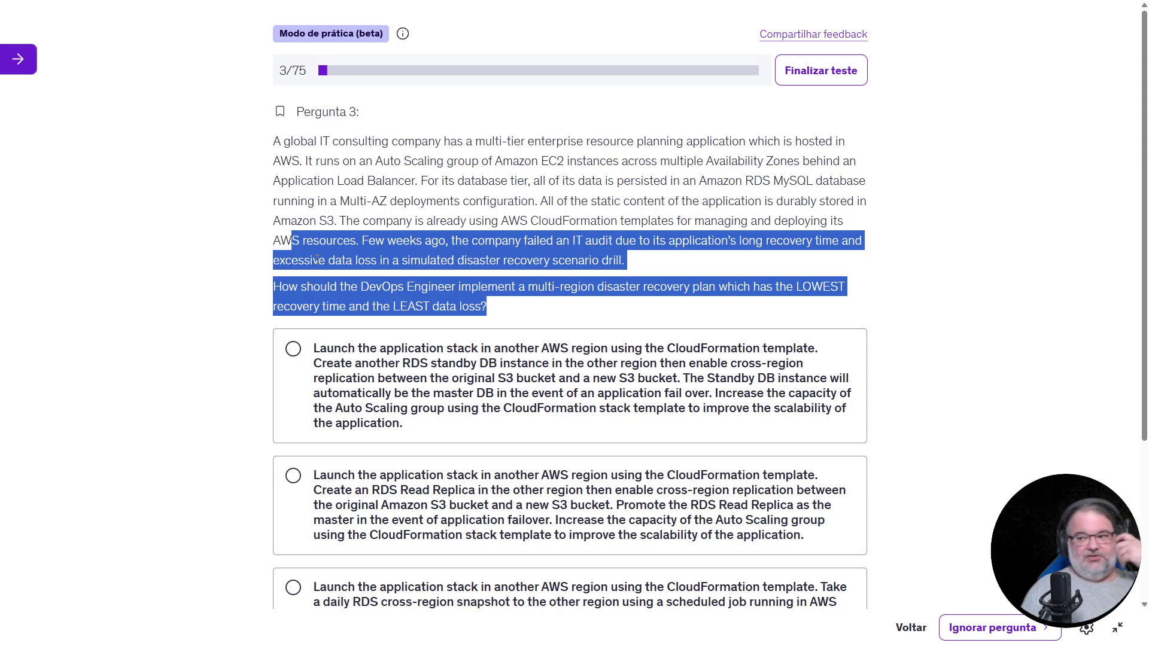
pyautogui.scroll(-3, 727, 362)
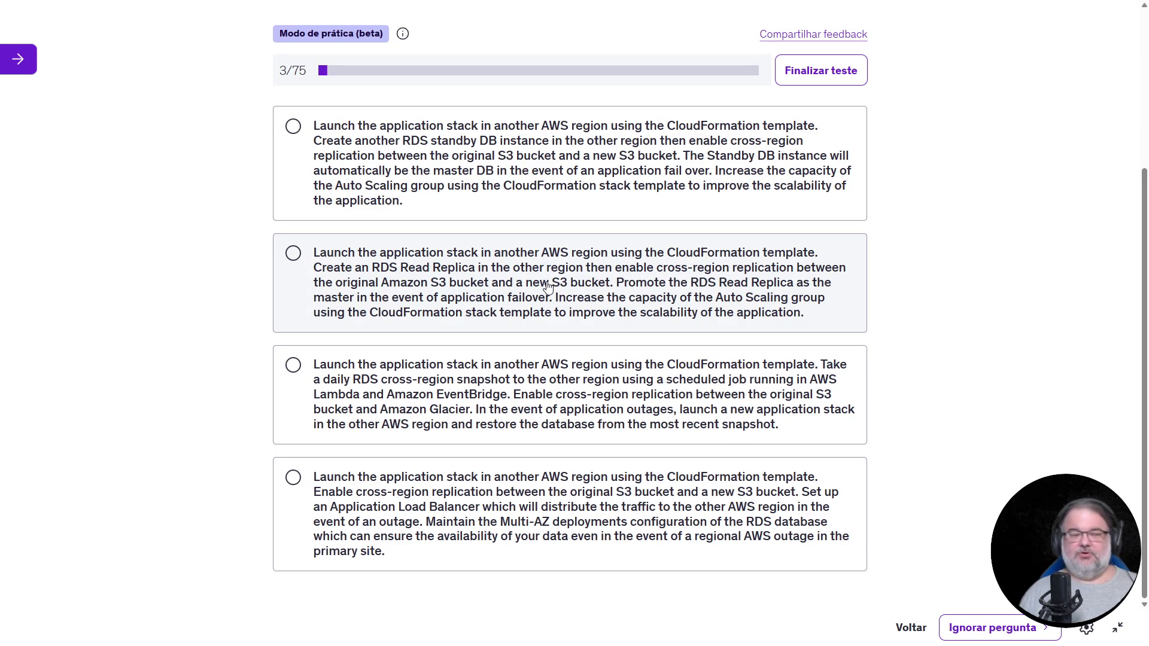
pyautogui.click(549, 290)
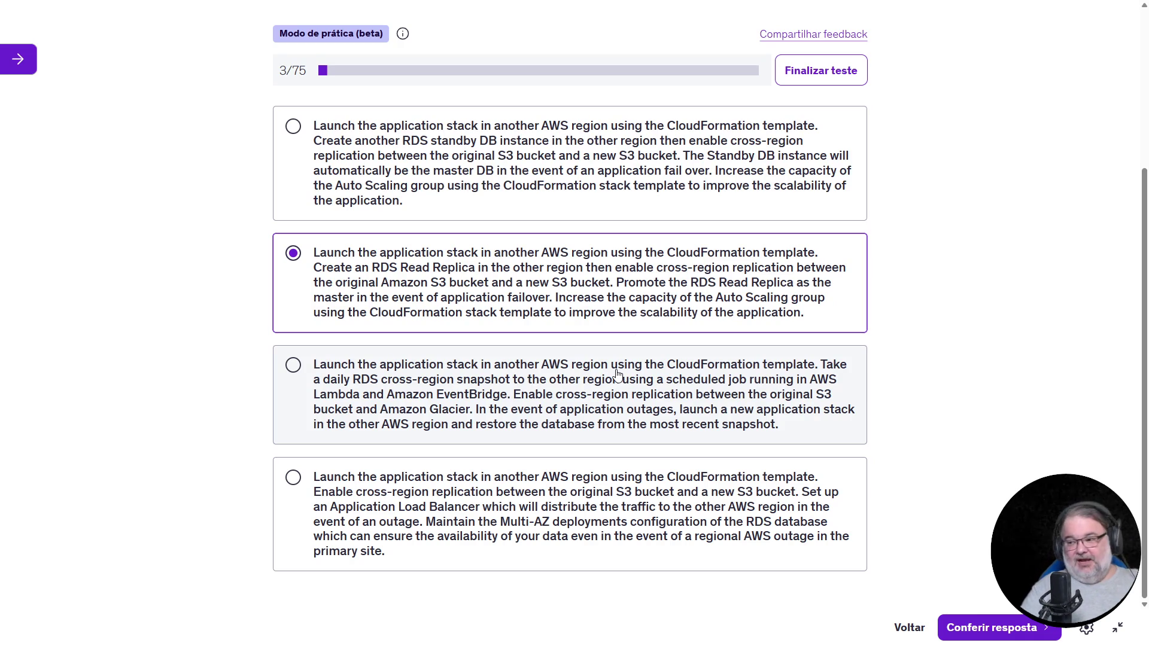
# Highlight the 'LEAST data loss' requirement in question 3 and review the answer options
pyautogui.moveTo(599, 101); pyautogui.dragTo(292, 198)
pyautogui.click(447, 261)
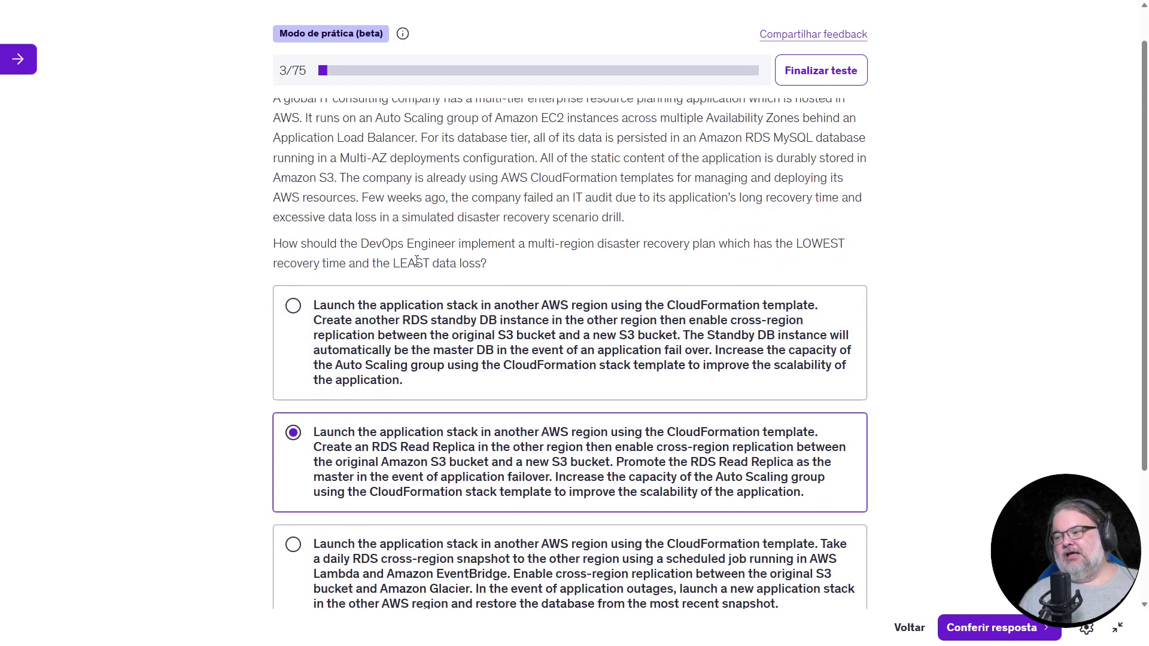
pyautogui.moveTo(393, 264); pyautogui.dragTo(482, 264)
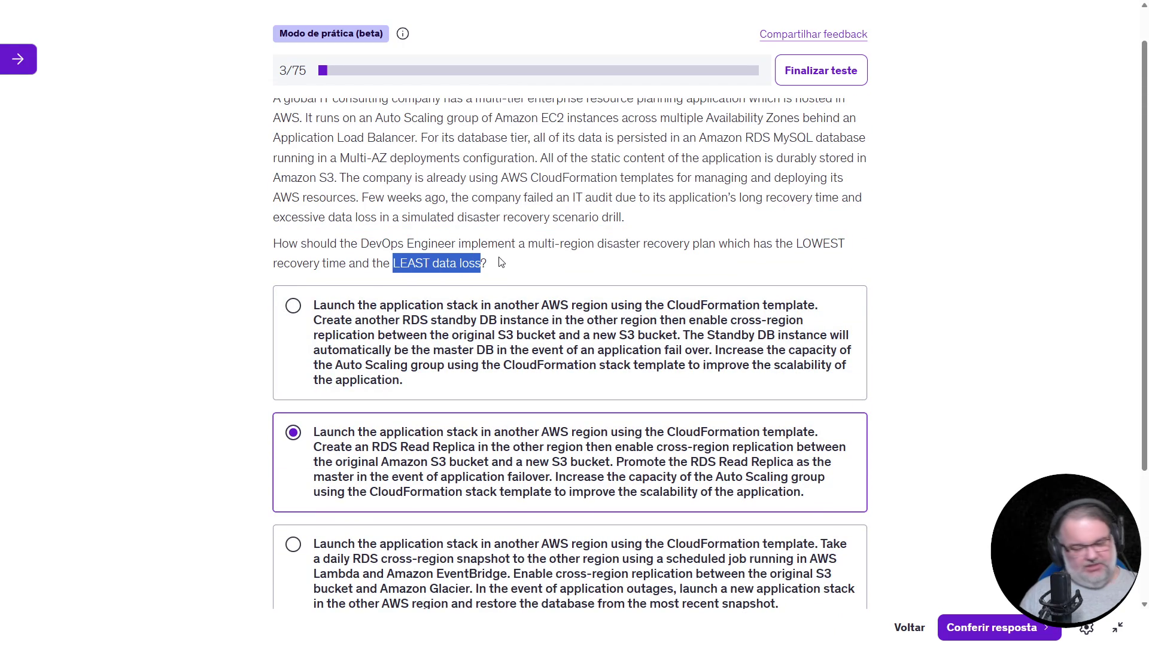
pyautogui.scroll(-3, 634, 335)
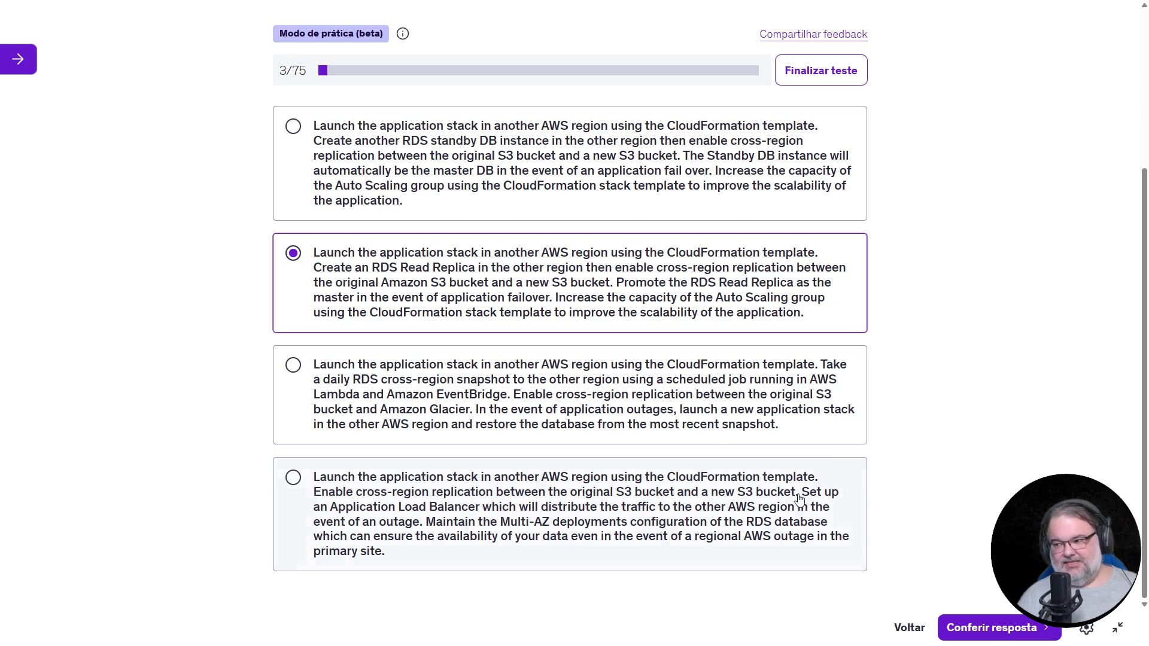
pyautogui.scroll(4, 856, 464)
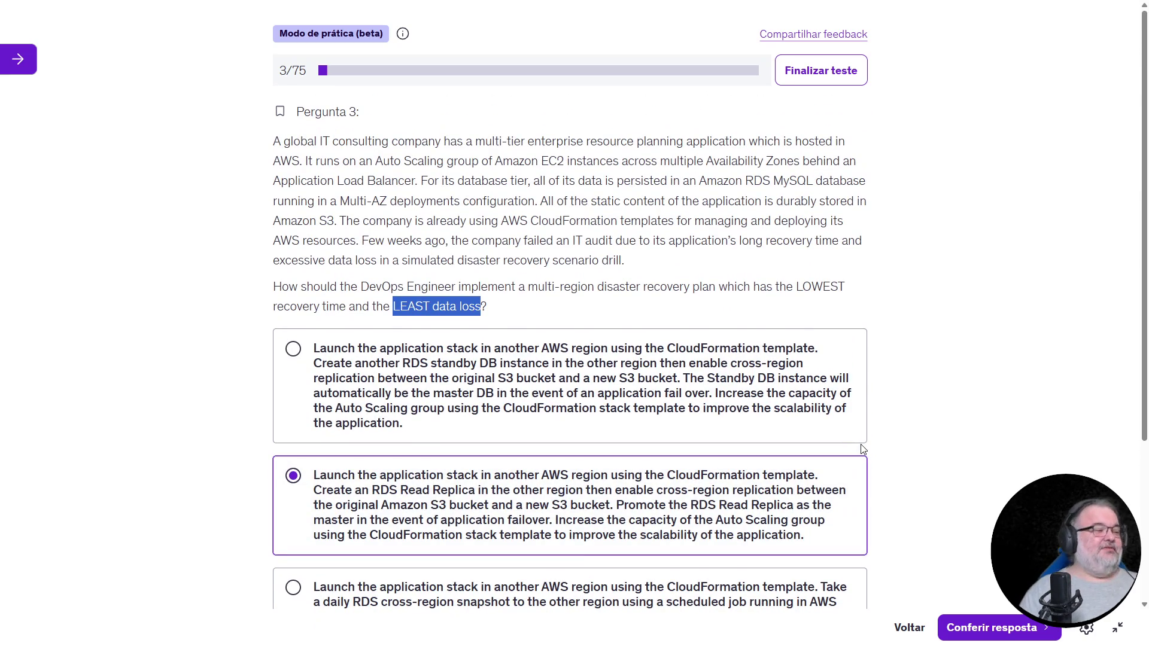
pyautogui.scroll(-4, 976, 398)
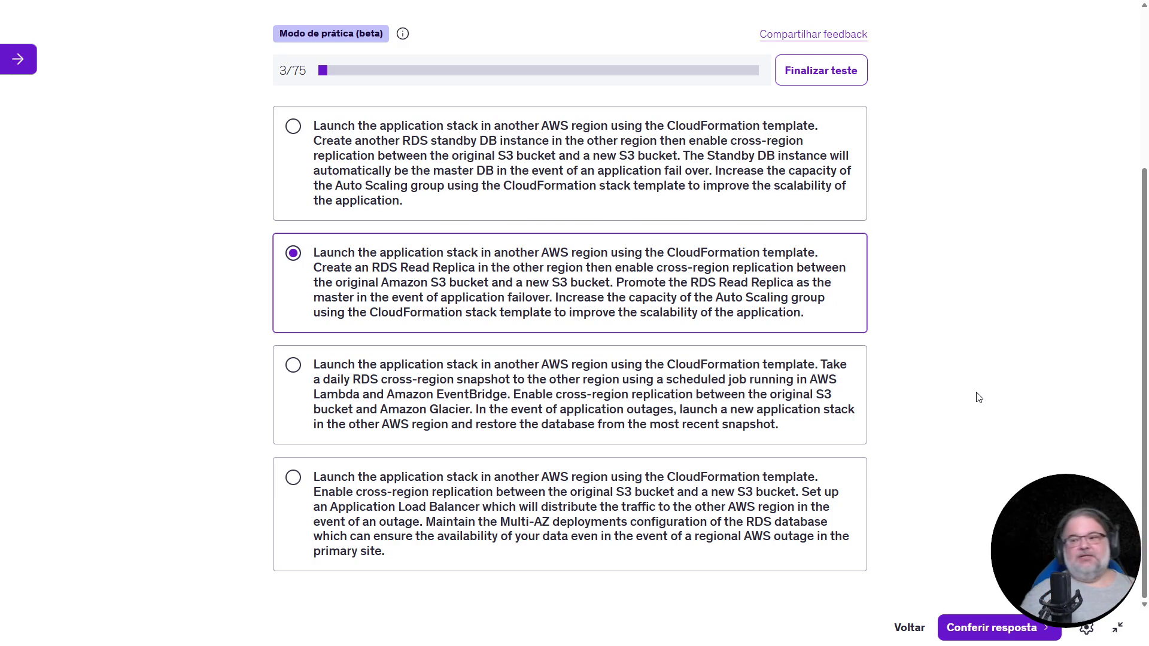
# Check the chosen Read Replica answer in full screen, confirm it is correct, then exit full screen
pyautogui.press('Escape')
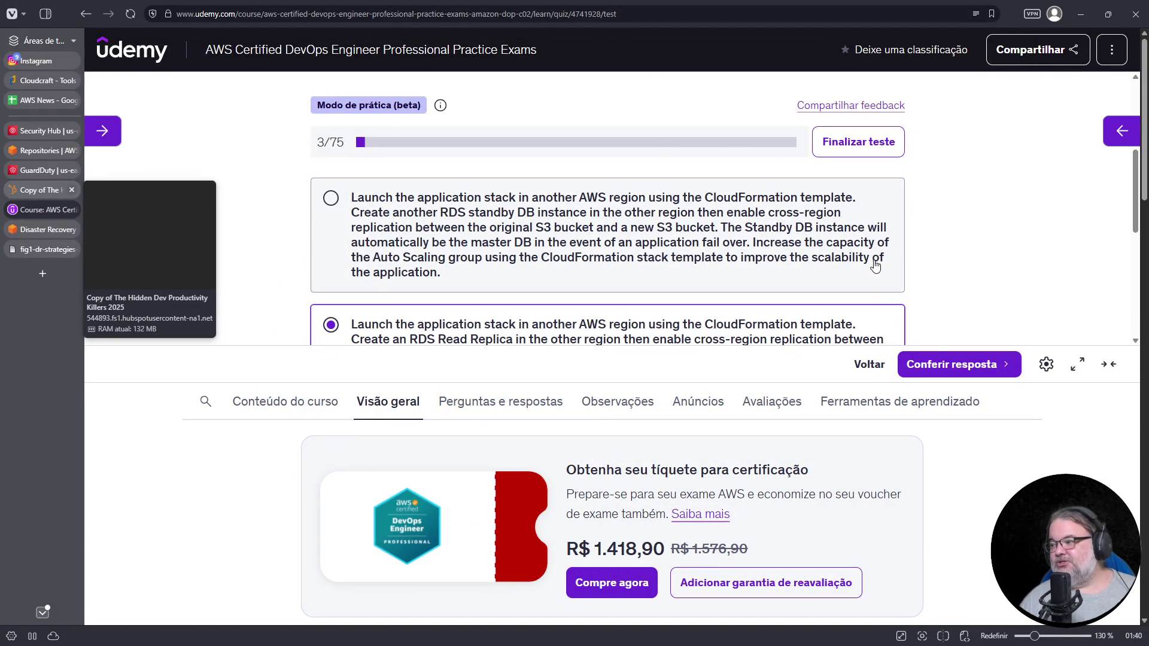
pyautogui.click(1078, 364)
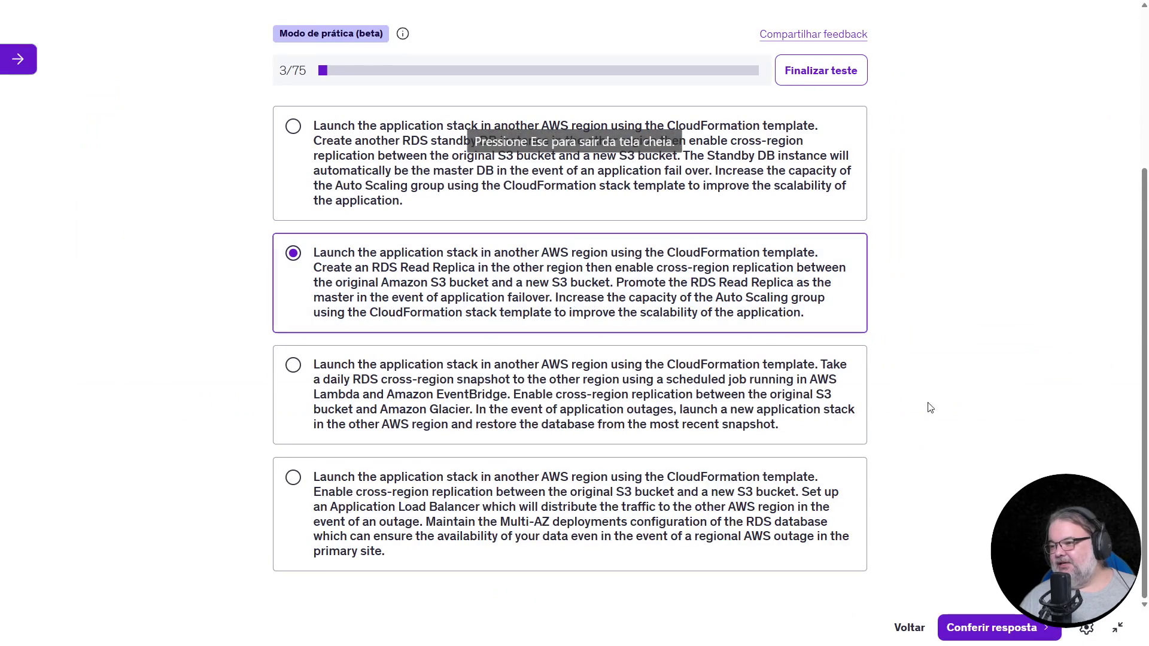
pyautogui.click(957, 628)
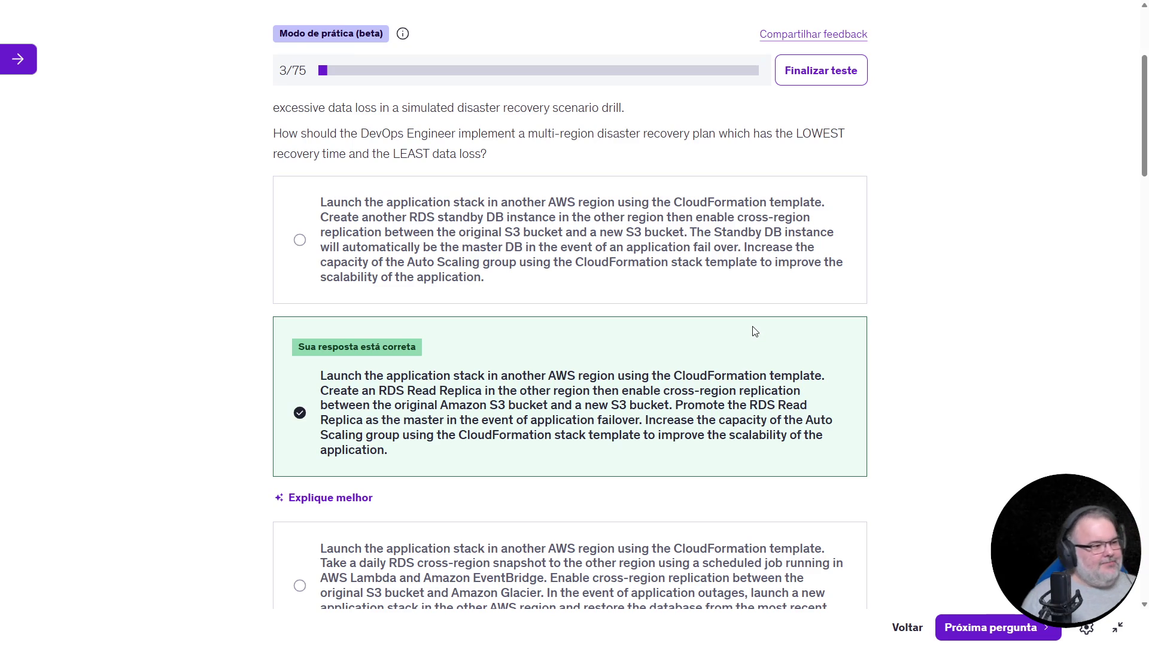
pyautogui.press('Escape')
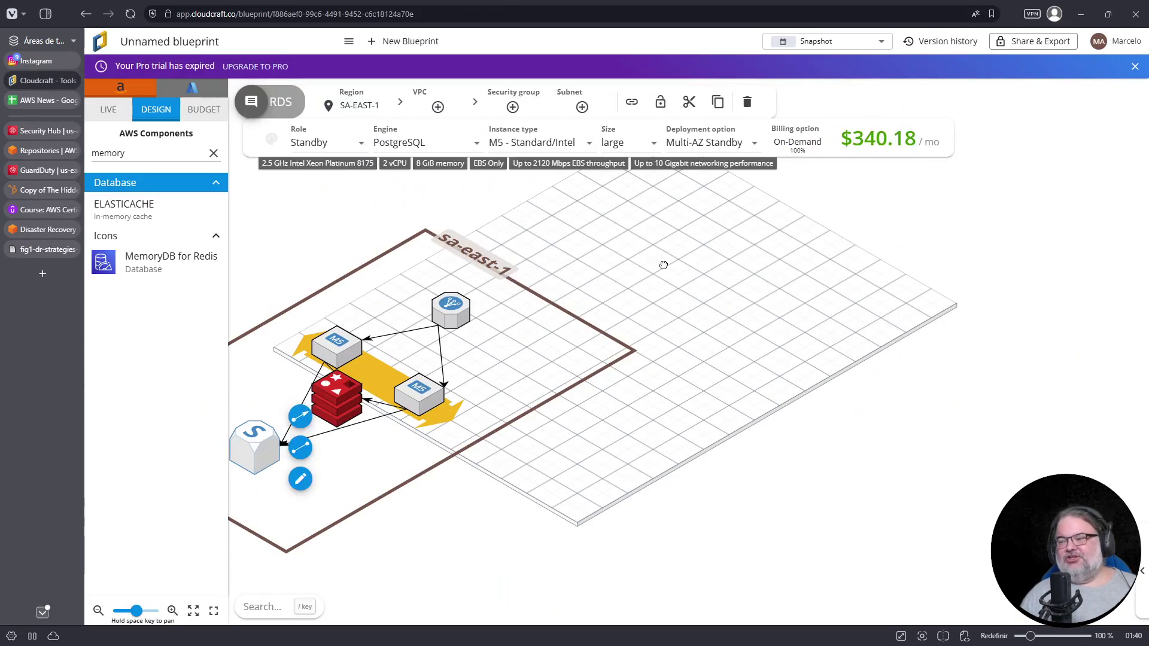
# Delete the load balancer and all other existing components from the Cloudcraft diagram
pyautogui.click(664, 265)
pyautogui.click(450, 308)
pyautogui.press('Delete')
pyautogui.hotkey('ctrl', 'a')
pyautogui.press('Delete')
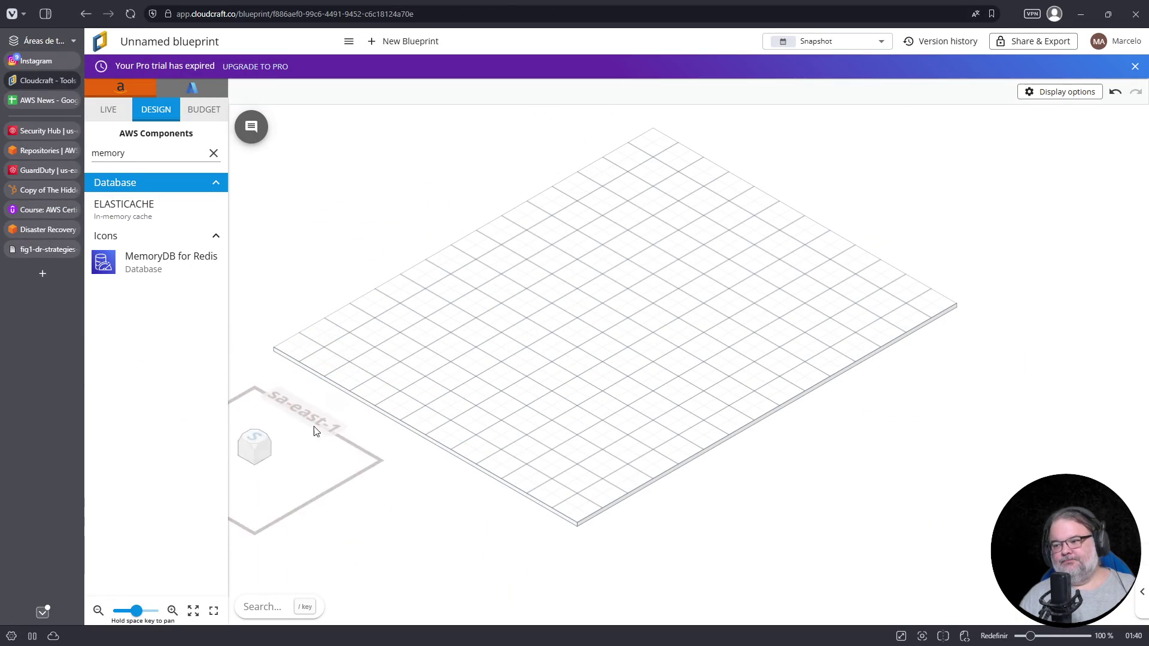
# Search 'rds' and place an RDS database in sa-east-1 with the Primary role
pyautogui.click(213, 153)
pyautogui.click(159, 153)
pyautogui.write('rd')
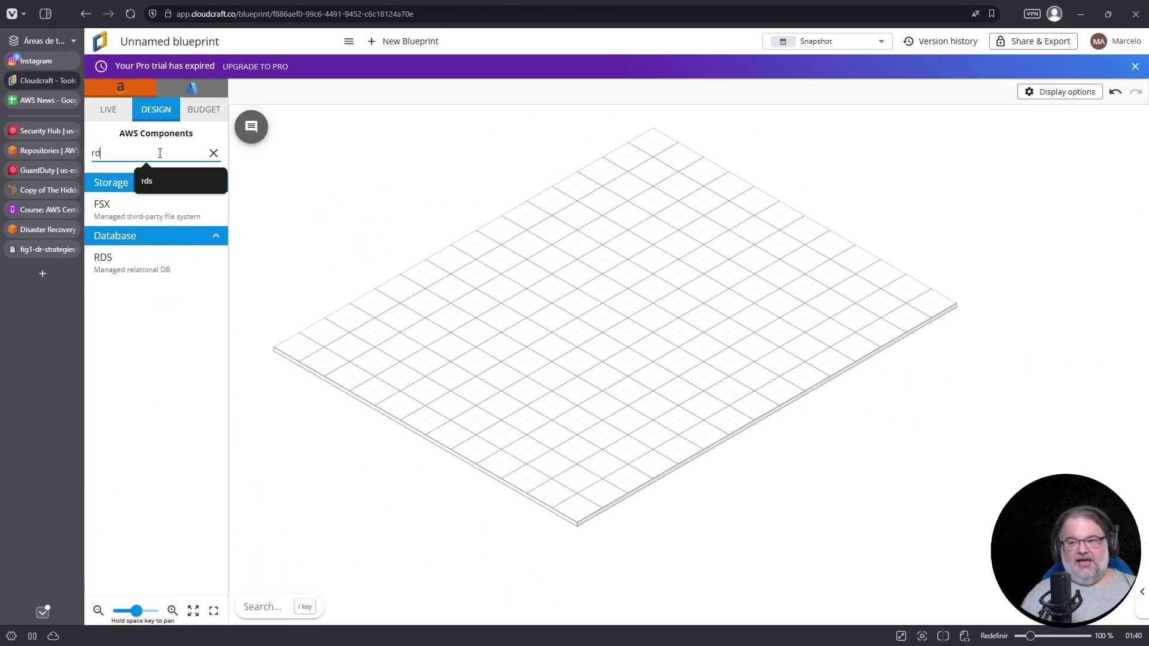
pyautogui.write('s')
pyautogui.moveTo(107, 204)
pyautogui.mouseDown()
pyautogui.moveTo(294, 261)
pyautogui.moveTo(391, 356)
pyautogui.moveTo(424, 353)
pyautogui.mouseUp()
pyautogui.click(351, 150)
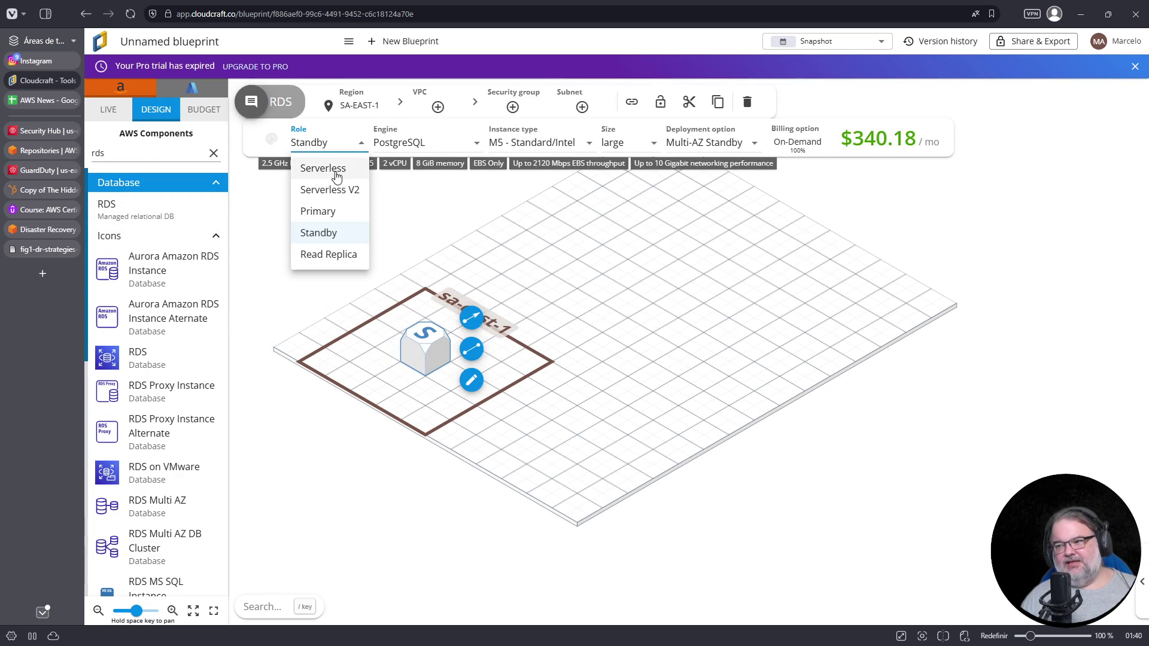
pyautogui.click(331, 213)
# Duplicate the primary database and set the copy's role to Standby
pyautogui.click(430, 351)
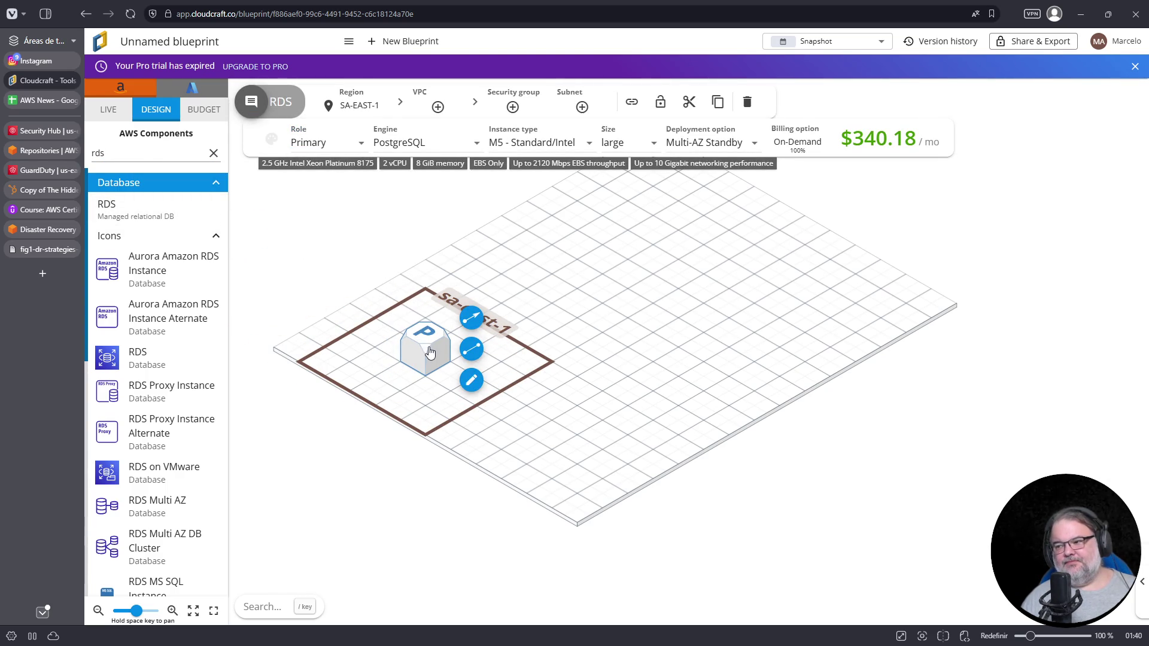
pyautogui.hotkey('ctrl', 'c')
pyautogui.hotkey('ctrl', 'v')
pyautogui.click(475, 383)
pyautogui.click(326, 149)
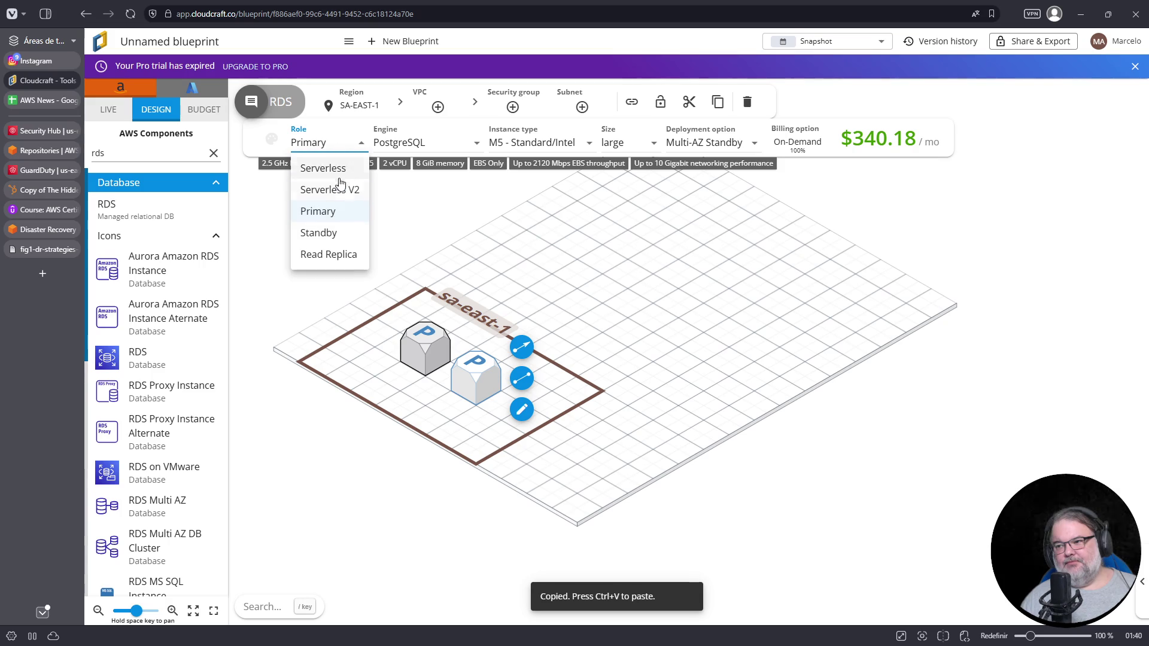
pyautogui.click(330, 235)
# Position the primary and standby databases side by side and link primary to standby
pyautogui.moveTo(419, 356); pyautogui.dragTo(368, 326)
pyautogui.click(367, 324)
pyautogui.moveTo(466, 380); pyautogui.dragTo(442, 365)
pyautogui.click(377, 321)
pyautogui.click(428, 313)
pyautogui.click(442, 362)
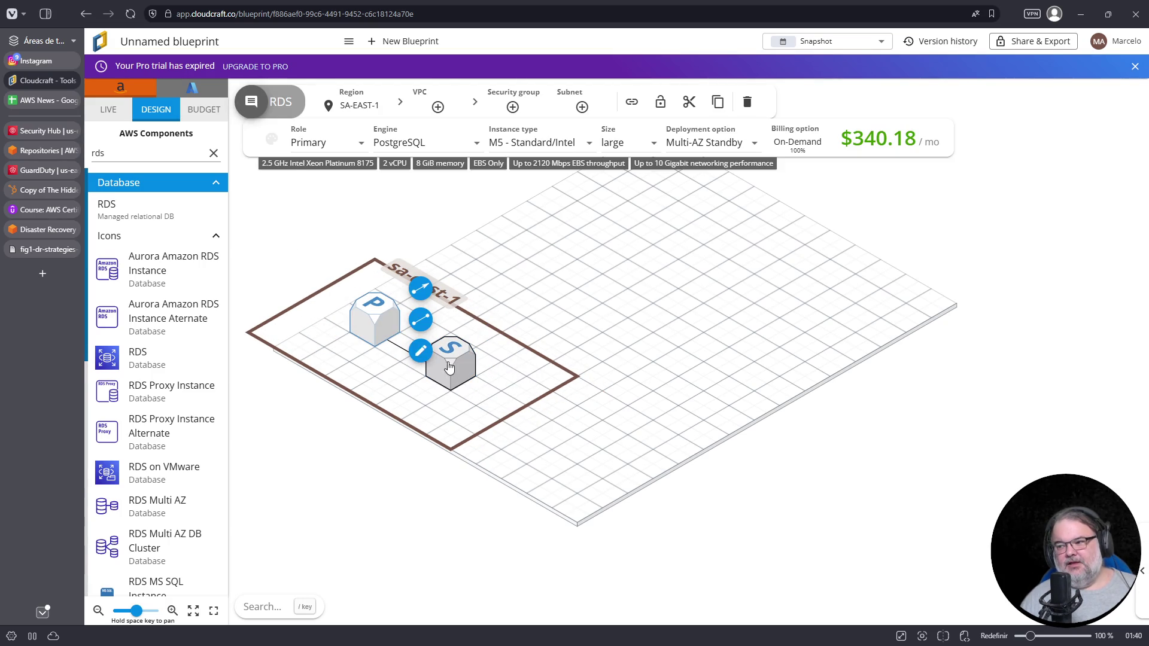
# Inspect both databases' roles, then view the Budget showing $340.18 each, $680.36 per month
pyautogui.moveTo(412, 344)
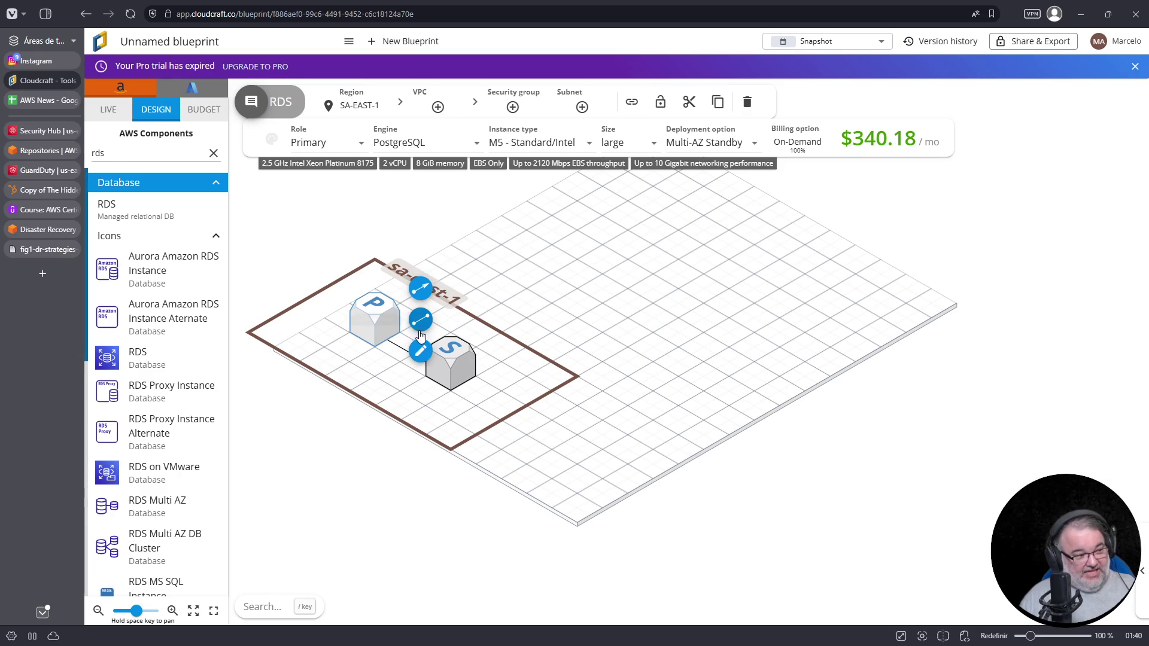
pyautogui.click(421, 336)
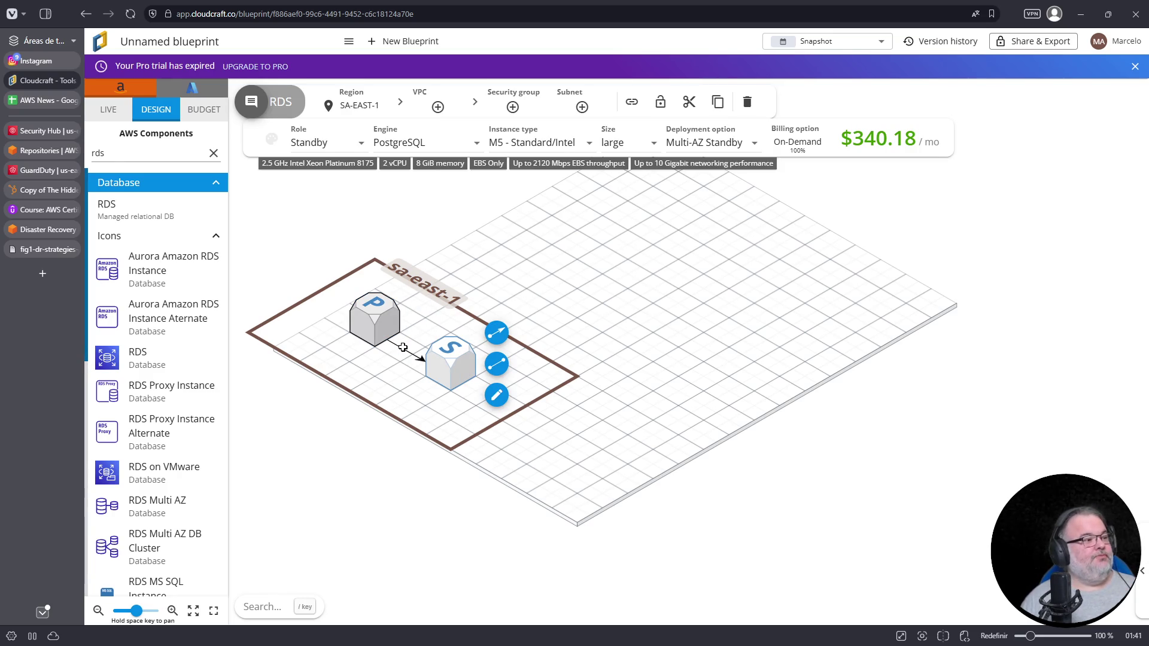
pyautogui.click(386, 331)
pyautogui.click(359, 332)
pyautogui.click(371, 326)
pyautogui.click(375, 322)
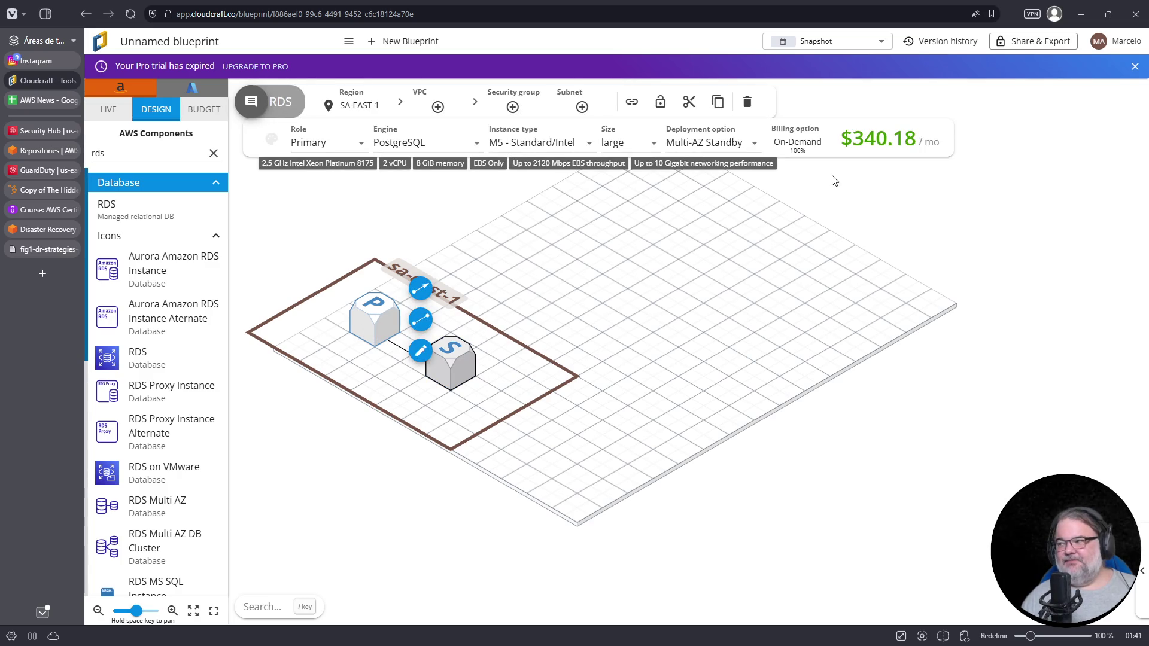
pyautogui.moveTo(875, 145)
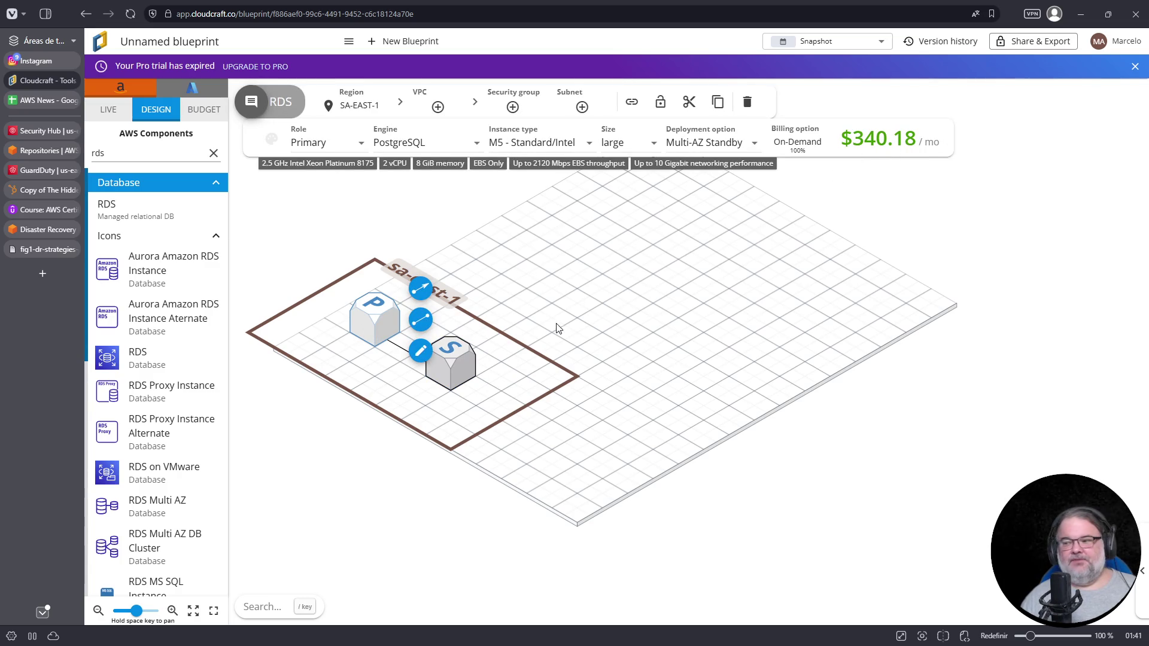
pyautogui.click(458, 366)
pyautogui.moveTo(875, 150)
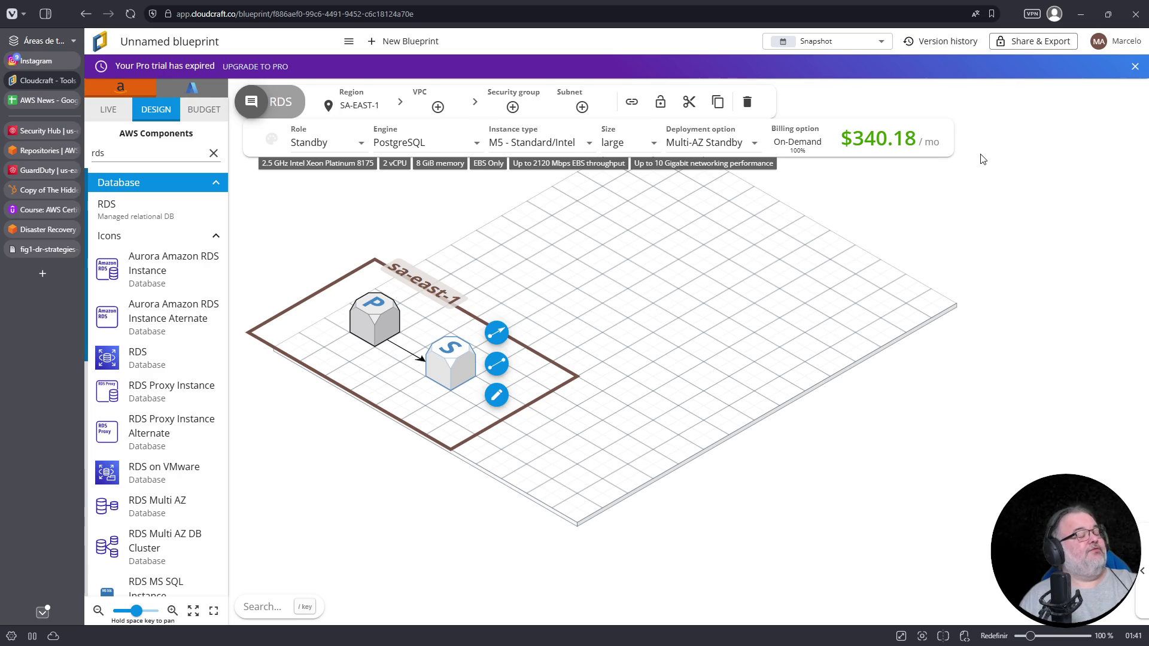
pyautogui.click(204, 110)
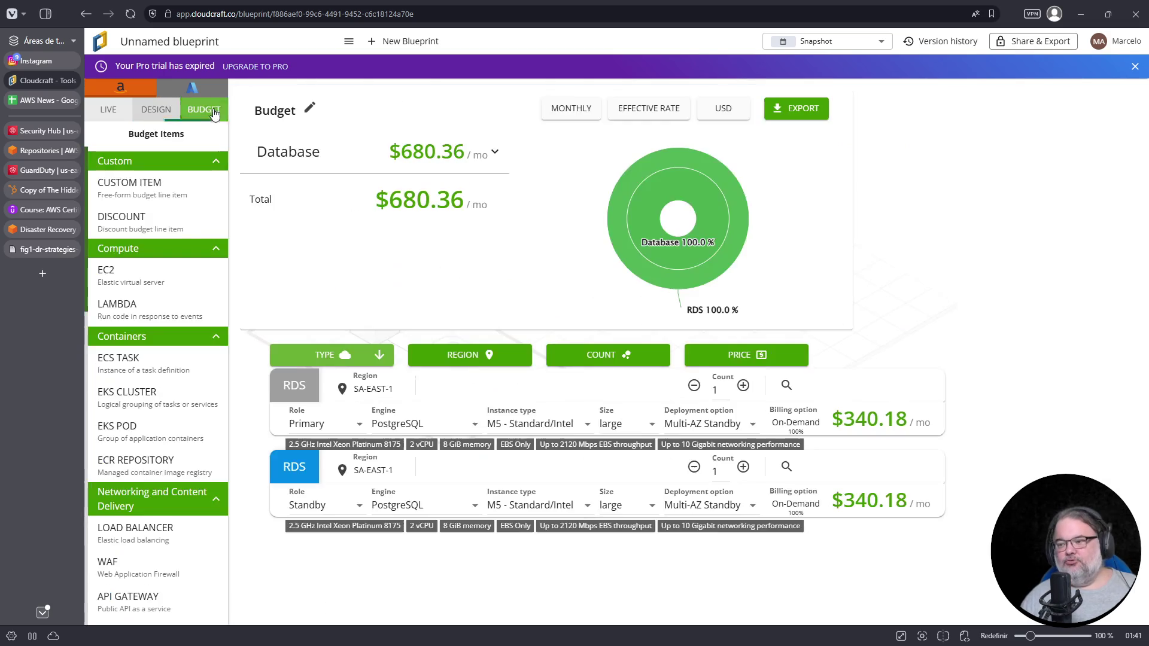
# Switch from the Budget view back to the LIVE diagram and show the AWS components list
pyautogui.moveTo(411, 215)
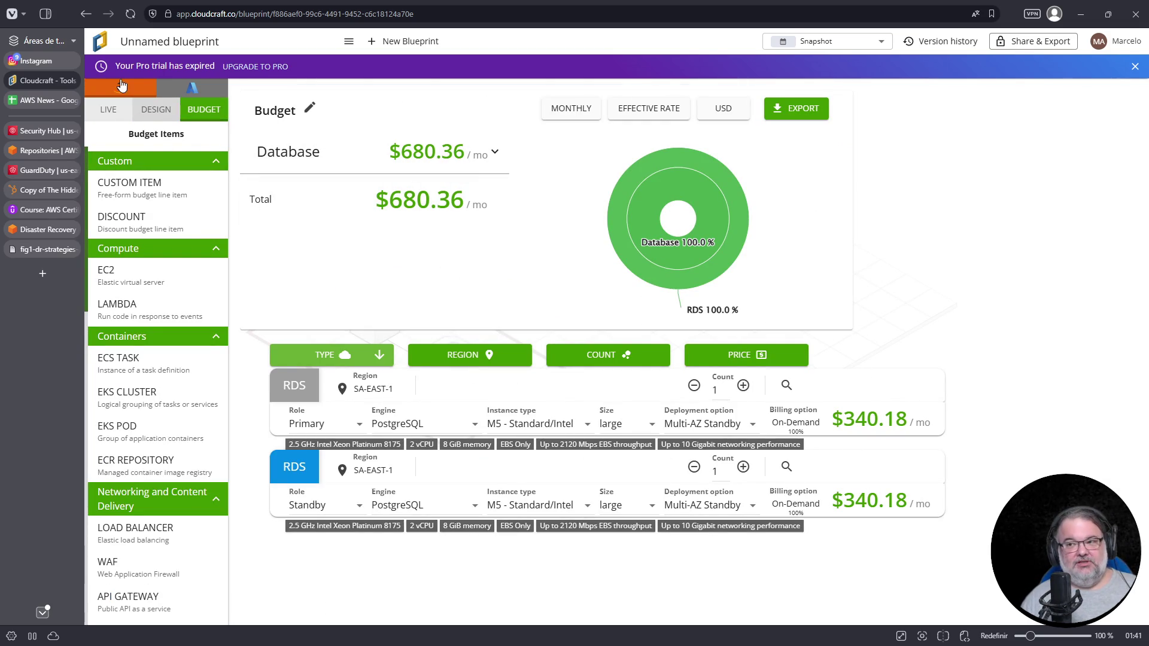
pyautogui.click(111, 110)
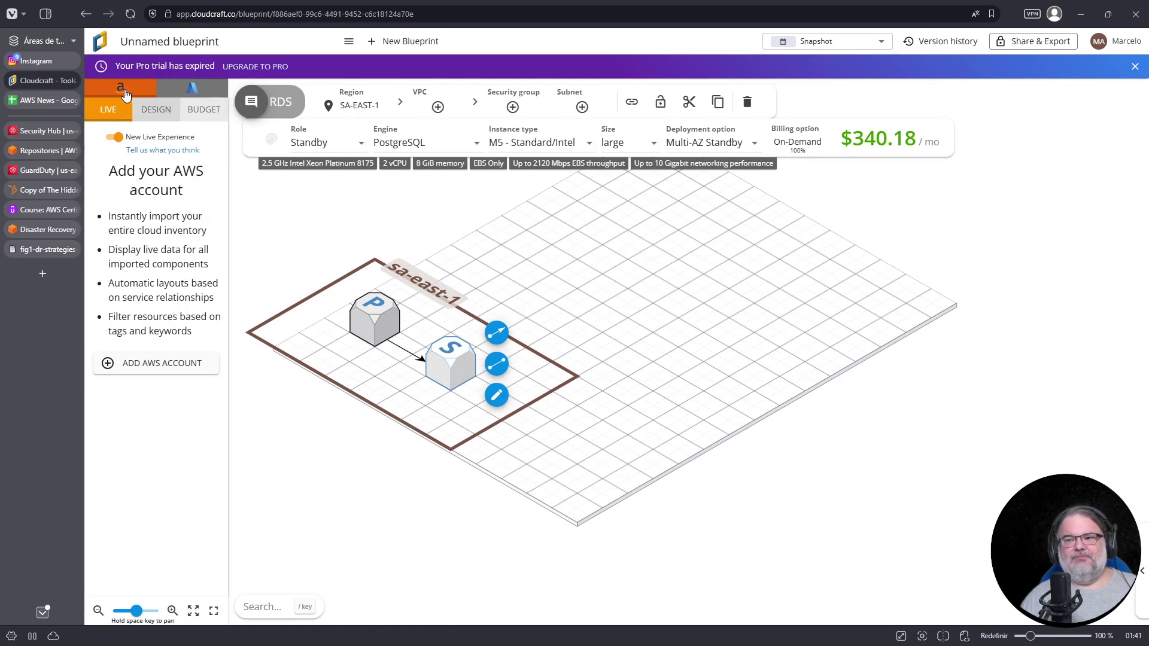
pyautogui.click(157, 114)
# Search 'ec', place an EC2 instance, and connect it to the primary and standby databases
pyautogui.click(169, 153)
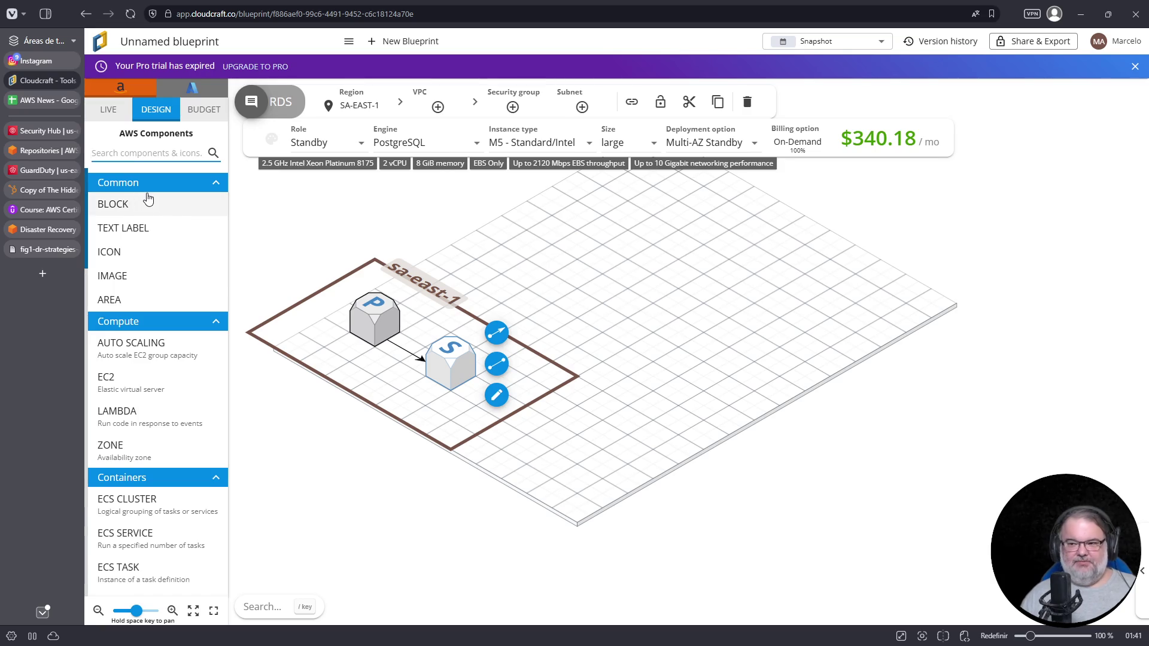
pyautogui.write('ec')
pyautogui.moveTo(120, 240)
pyautogui.mouseDown()
pyautogui.moveTo(294, 277)
pyautogui.moveTo(478, 273)
pyautogui.mouseUp()
pyautogui.moveTo(523, 227); pyautogui.dragTo(400, 308)
pyautogui.click(400, 308)
pyautogui.click(475, 269)
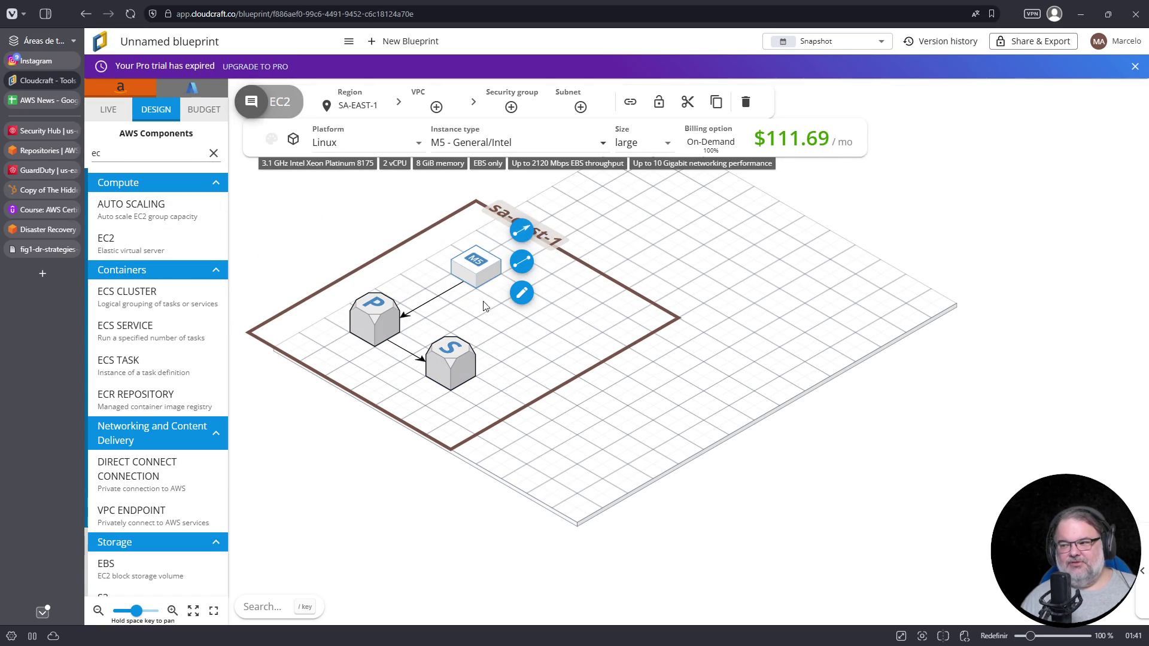
pyautogui.moveTo(522, 230); pyautogui.dragTo(483, 302)
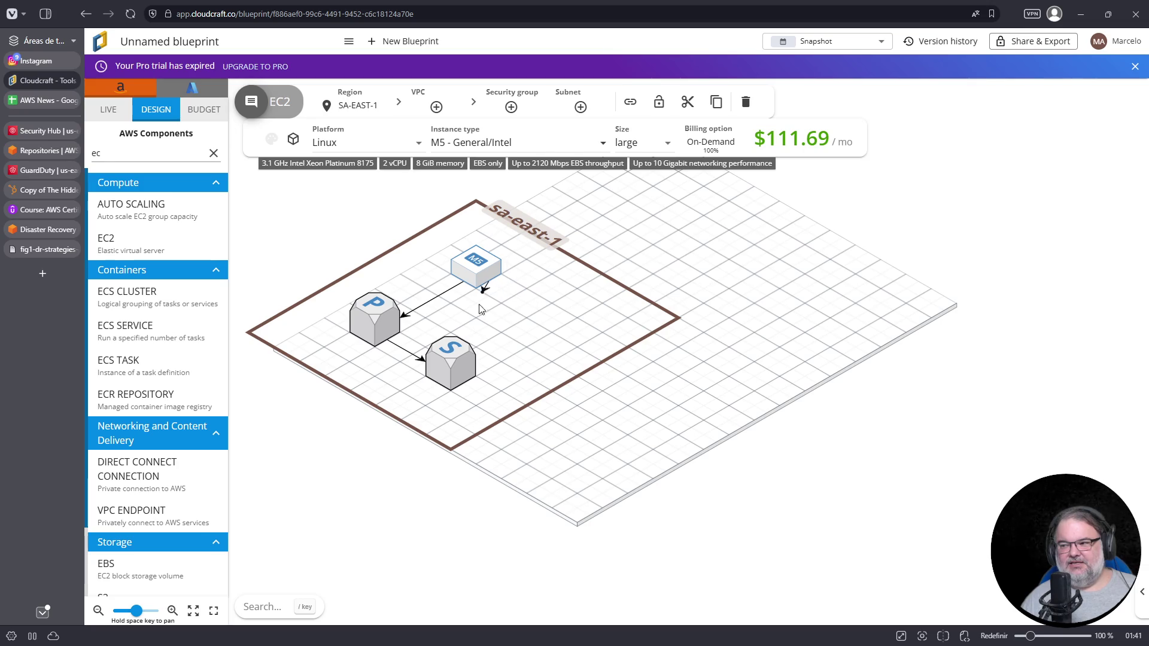
pyautogui.click(460, 358)
# Label the EC2-to-primary connection 'Write' and the EC2-to-standby connection 'Read'
pyautogui.click(439, 298)
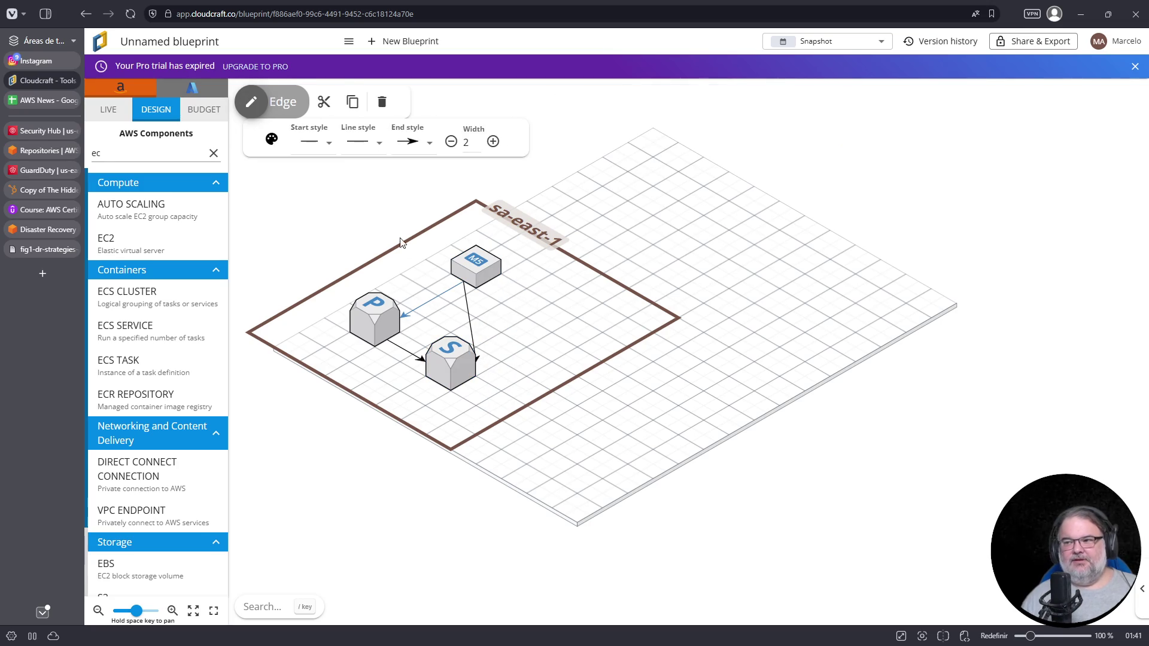
pyautogui.doubleClick(432, 298)
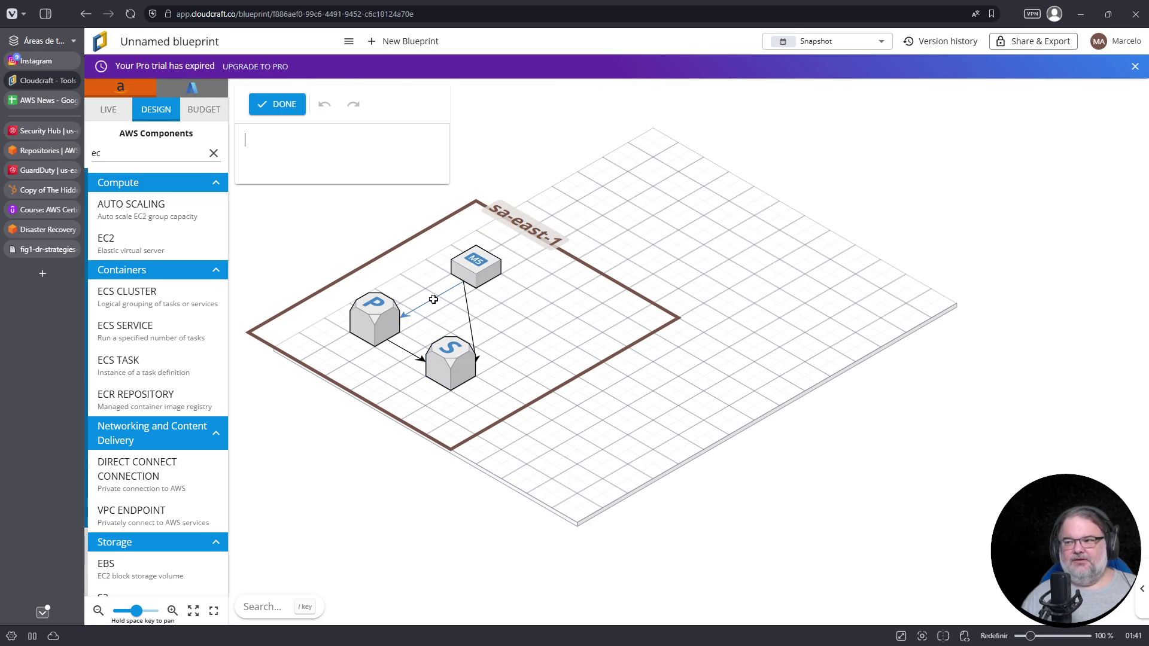
pyautogui.write('Wreite')
pyautogui.press('BackSpace')
pyautogui.press('BackSpace')
pyautogui.press('BackSpace')
pyautogui.write('eite')
pyautogui.press('BackSpace')
pyautogui.press('BackSpace')
pyautogui.press('BackSpace')
pyautogui.write('ite')
pyautogui.click(469, 320)
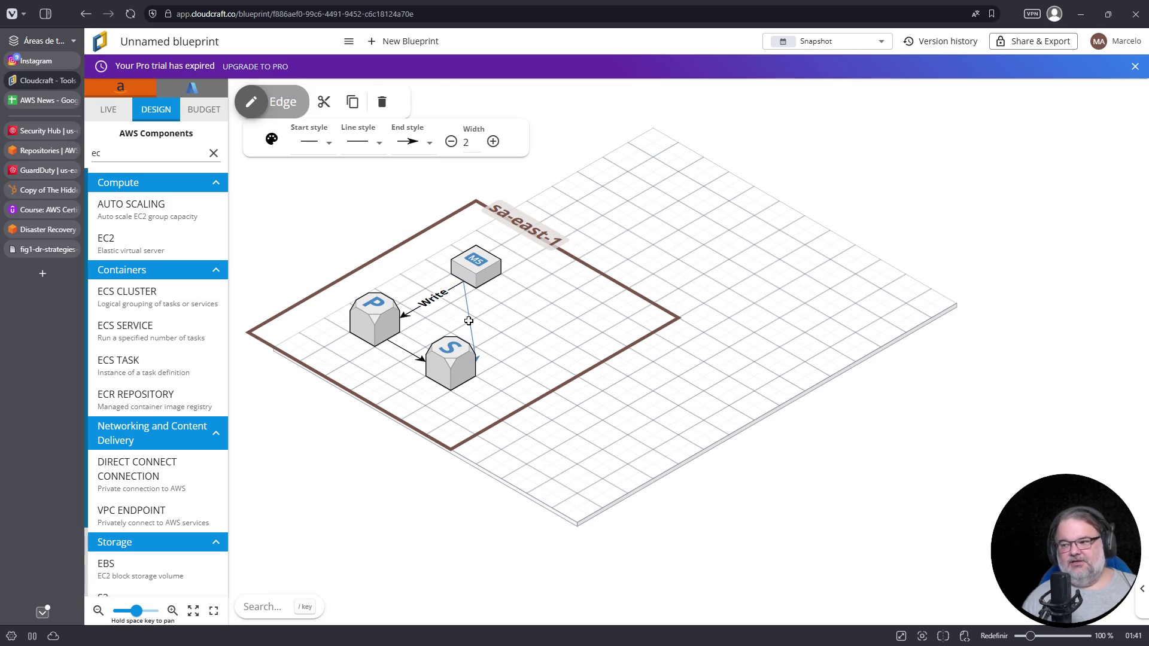
pyautogui.doubleClick(469, 321)
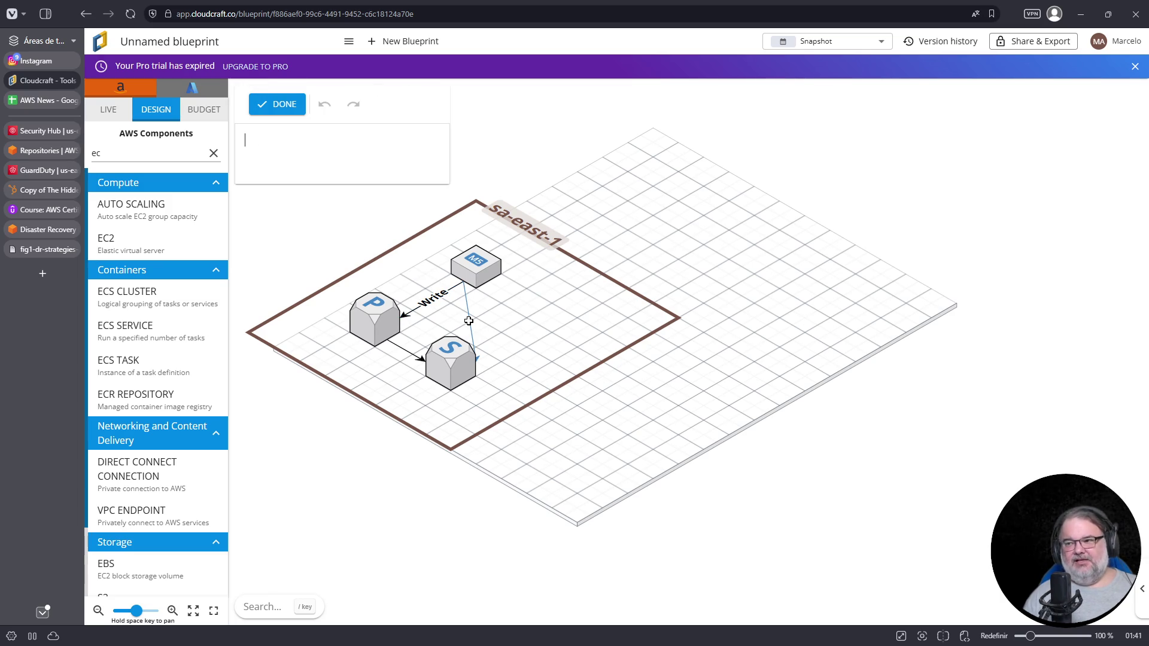
pyautogui.write('Read')
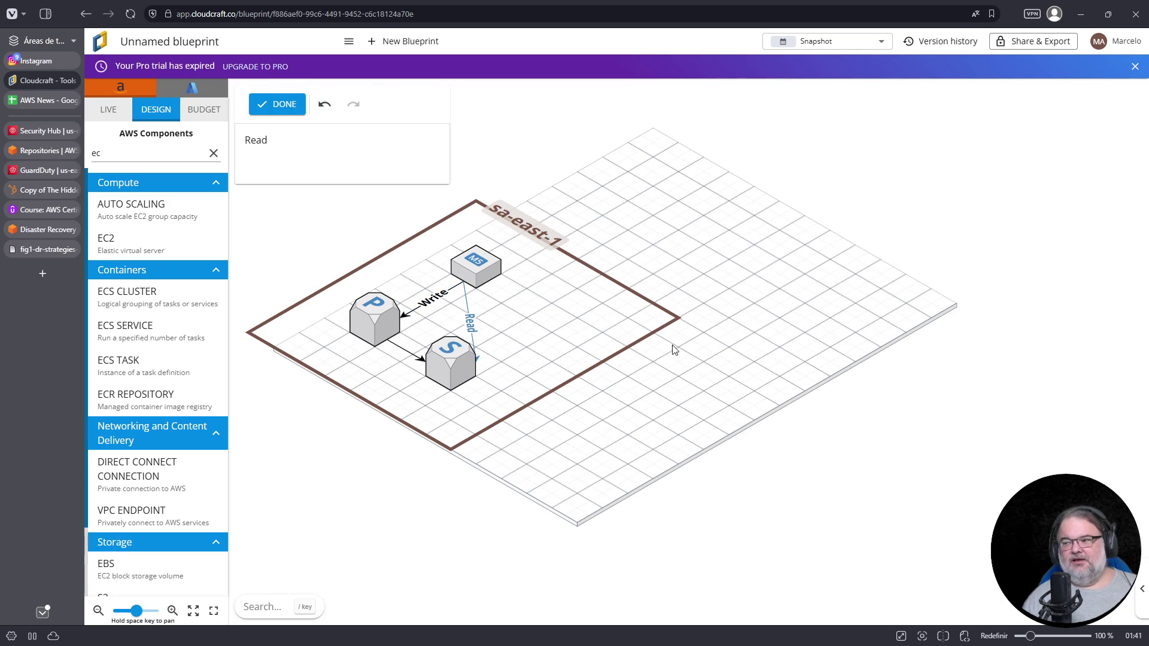
pyautogui.click(675, 348)
# Rearrange the EC2, primary and standby blocks, then copy and paste the standby database
pyautogui.moveTo(483, 267)
pyautogui.mouseDown()
pyautogui.moveTo(550, 288)
pyautogui.moveTo(535, 274)
pyautogui.mouseUp()
pyautogui.moveTo(448, 374); pyautogui.dragTo(446, 430)
pyautogui.moveTo(377, 335)
pyautogui.mouseDown()
pyautogui.moveTo(322, 355)
pyautogui.moveTo(326, 362)
pyautogui.mouseUp()
pyautogui.click(509, 292)
pyautogui.click(335, 347)
pyautogui.click(458, 431)
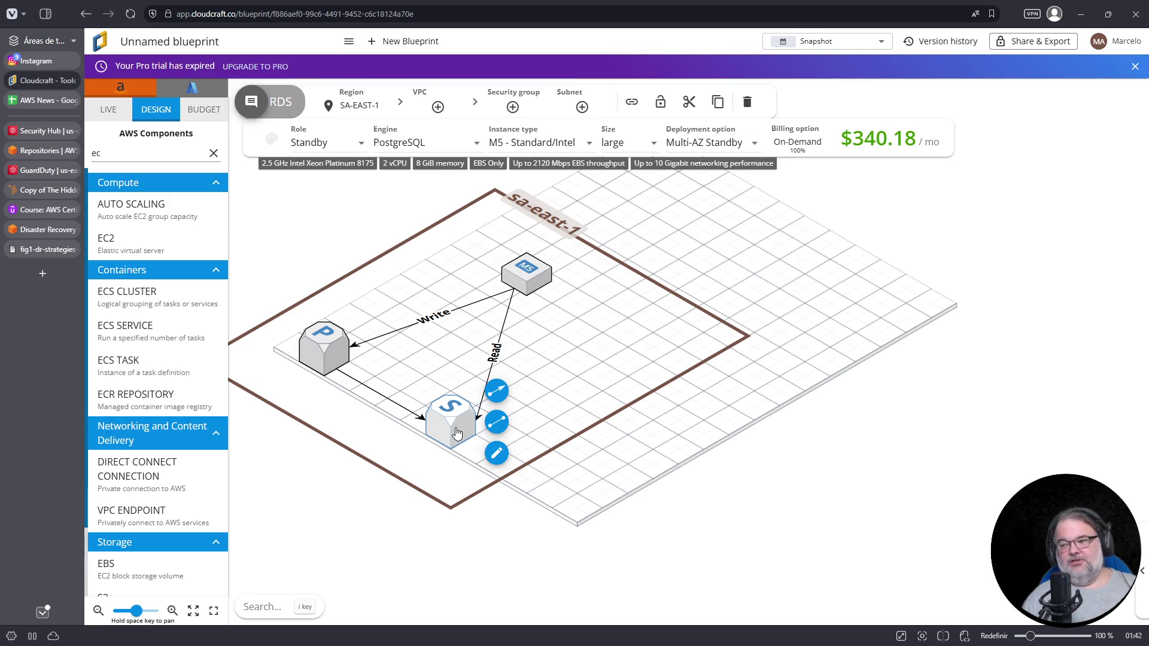
pyautogui.hotkey('ctrl', 'c')
pyautogui.hotkey('ctrl', 'v')
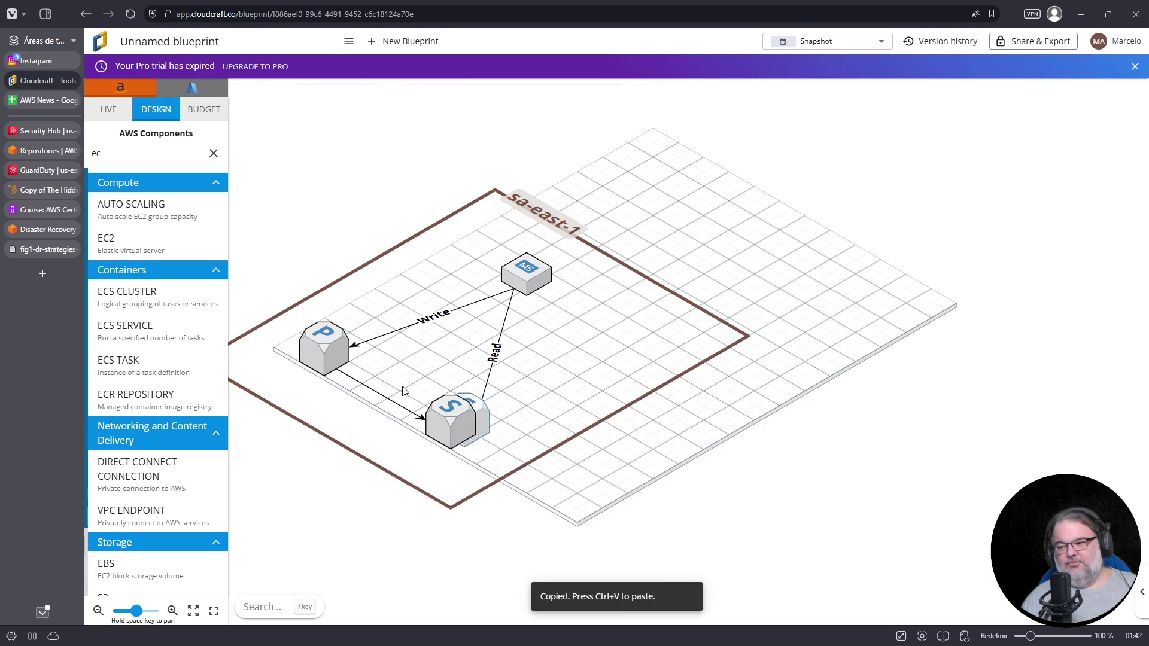
# Place the pasted database, rearrange the blocks, and set the copy's role to Read Replica
pyautogui.click(533, 482)
pyautogui.moveTo(473, 434)
pyautogui.mouseDown()
pyautogui.moveTo(318, 353)
pyautogui.moveTo(393, 384)
pyautogui.mouseUp()
pyautogui.moveTo(287, 339); pyautogui.dragTo(314, 344)
pyautogui.moveTo(523, 479)
pyautogui.mouseDown()
pyautogui.moveTo(443, 433)
pyautogui.moveTo(446, 422)
pyautogui.mouseUp()
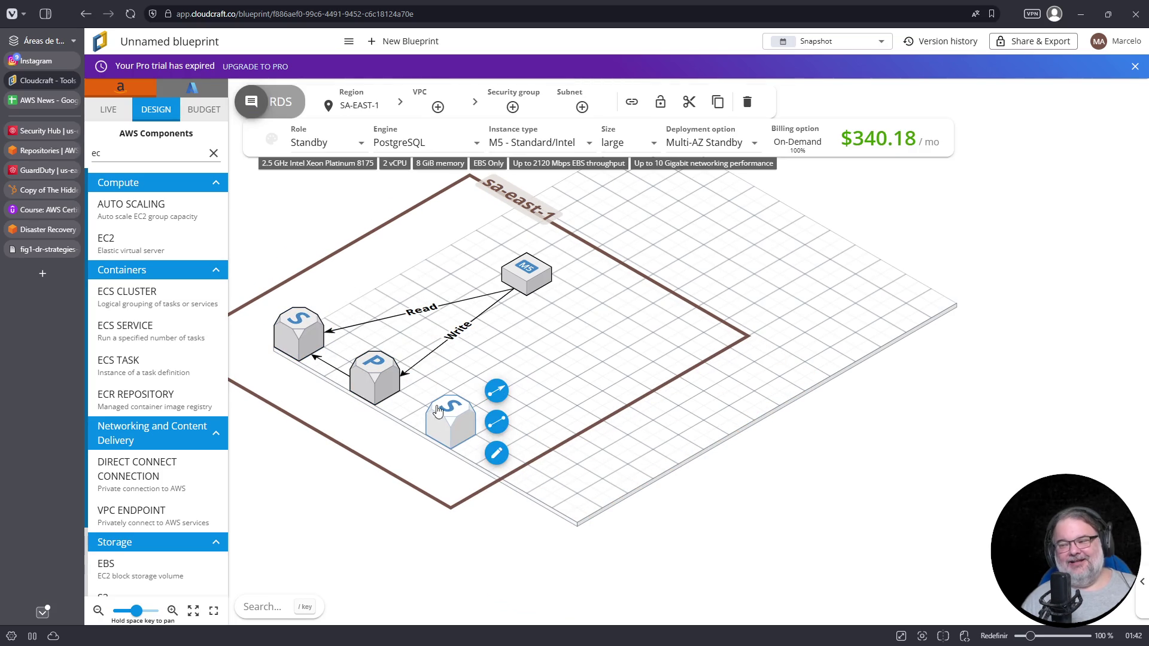
pyautogui.click(344, 144)
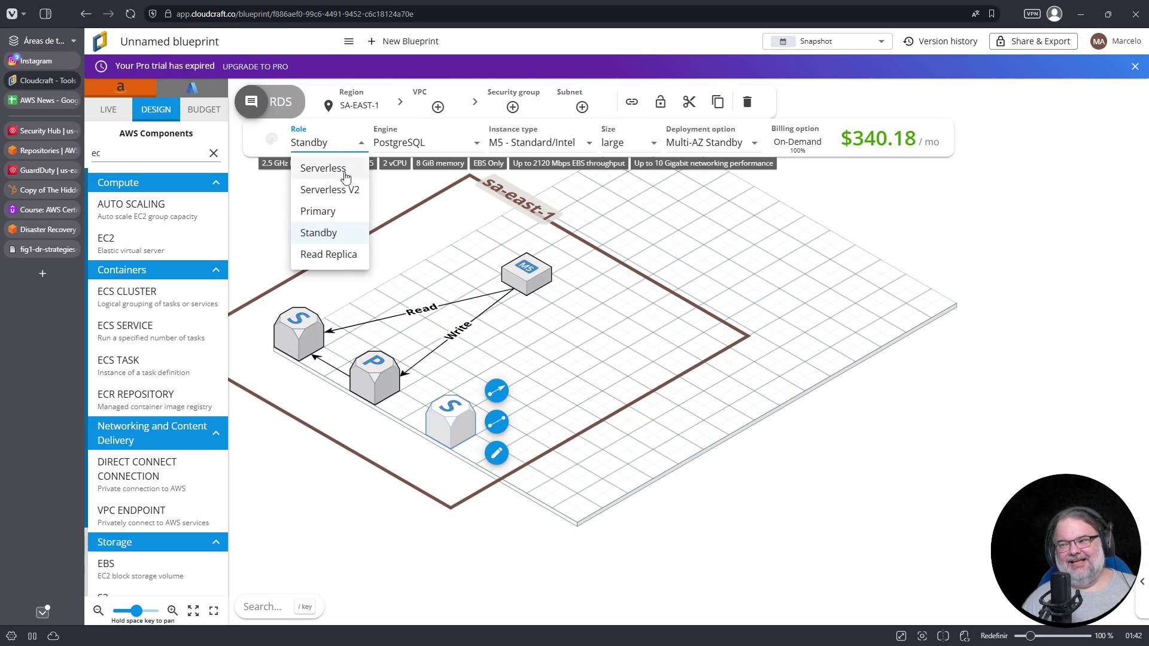
pyautogui.click(334, 255)
# Delete the old Read connection and connect the EC2 instance to the read replica instead
pyautogui.click(431, 309)
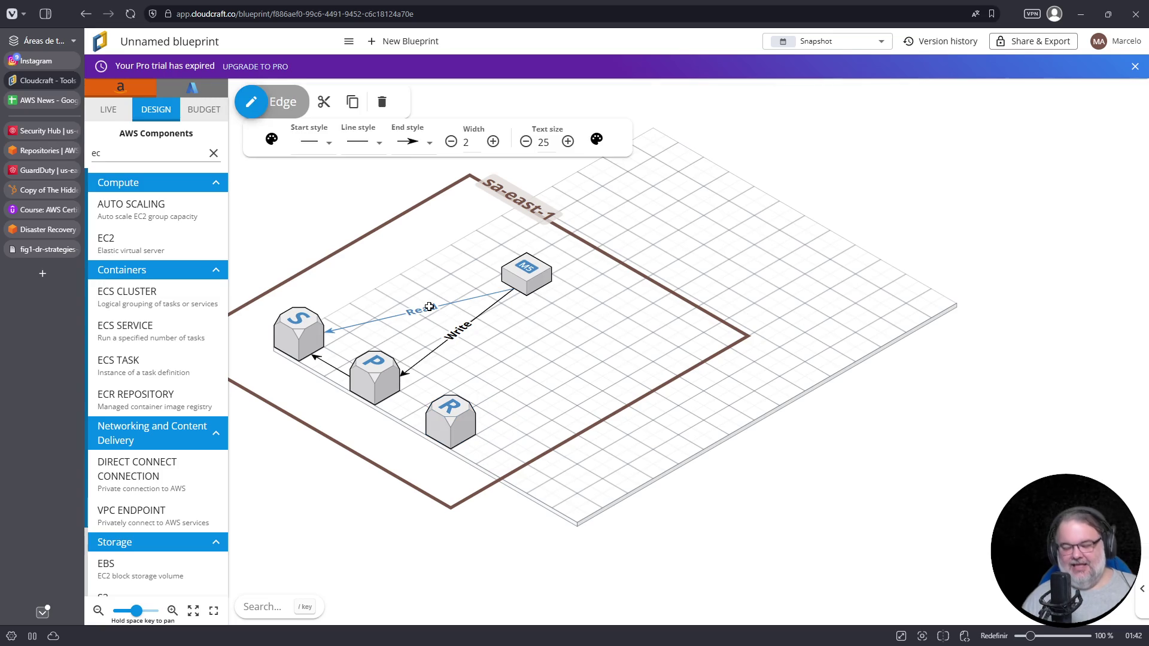
pyautogui.press('Delete')
pyautogui.click(527, 272)
pyautogui.moveTo(573, 242); pyautogui.dragTo(458, 448)
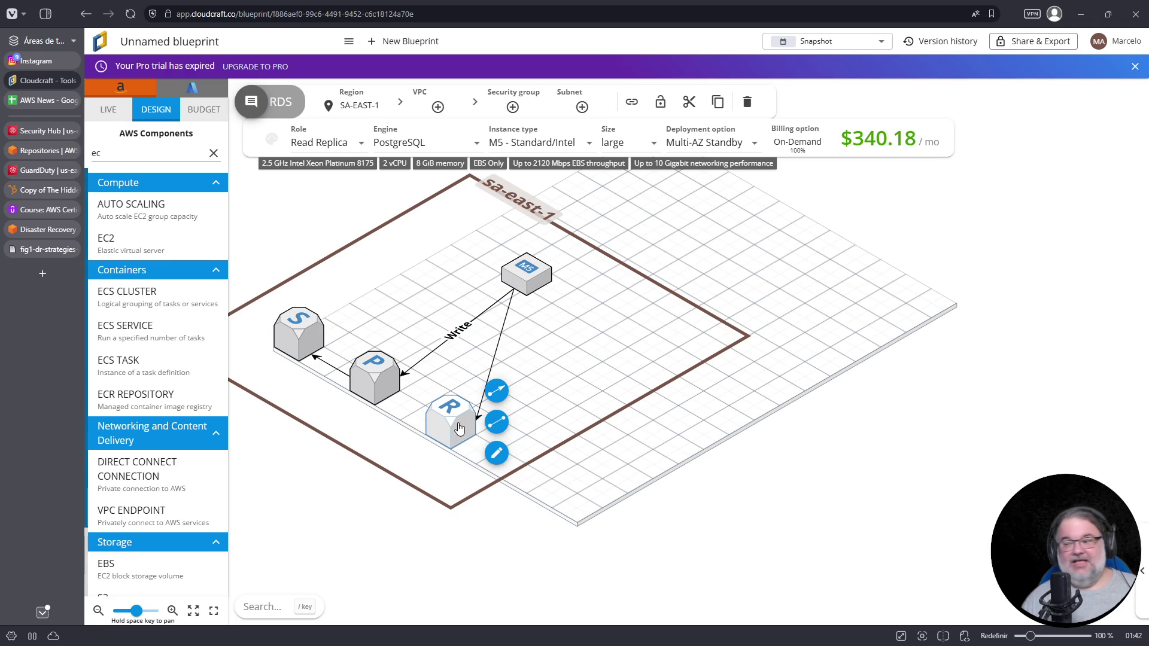
pyautogui.click(494, 356)
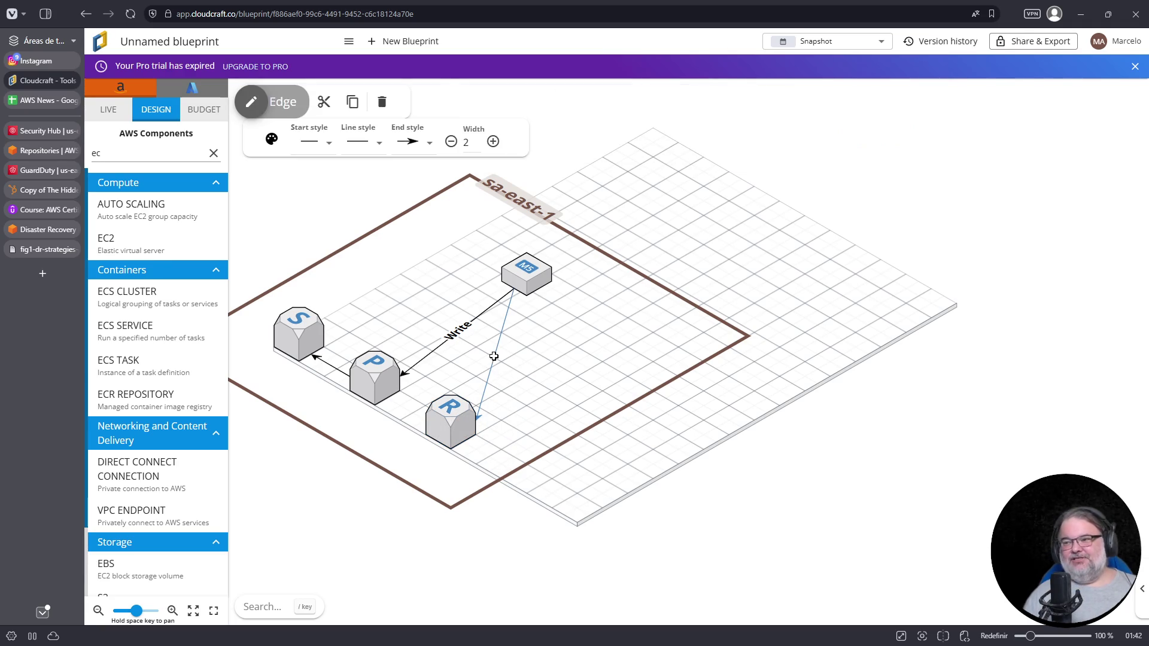
# Label the EC2-to-replica link 'Read (assynchronous)' and move the EC2 and replica blocks down-right
pyautogui.doubleClick(494, 357)
pyautogui.write('Read')
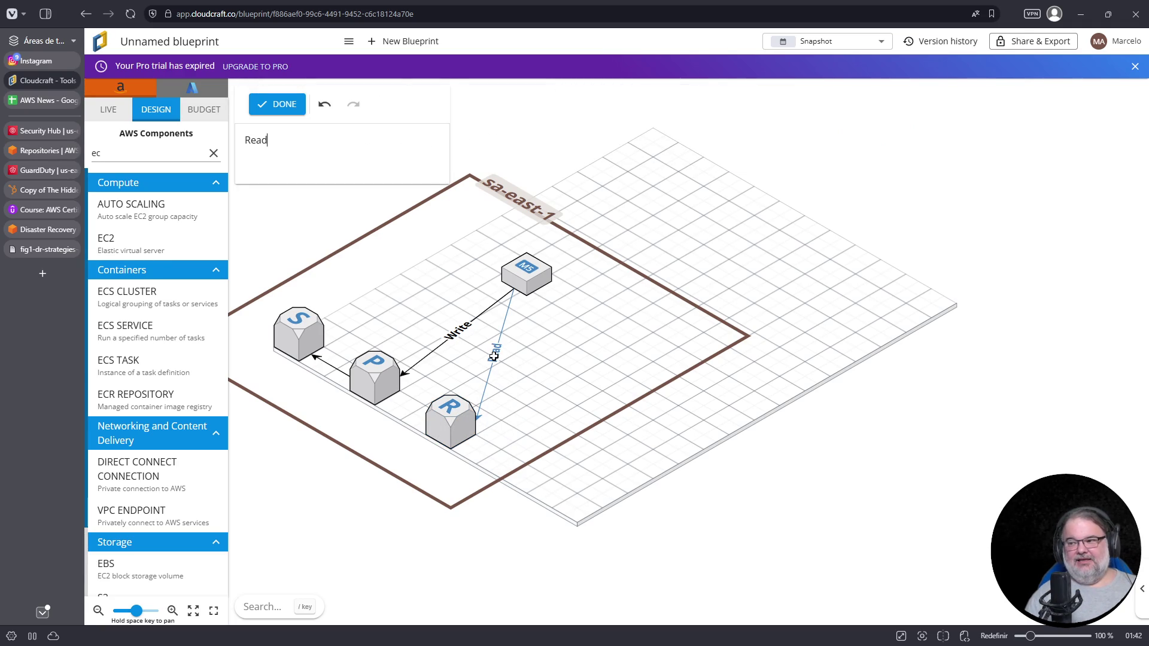
pyautogui.write(' (assynchrona')
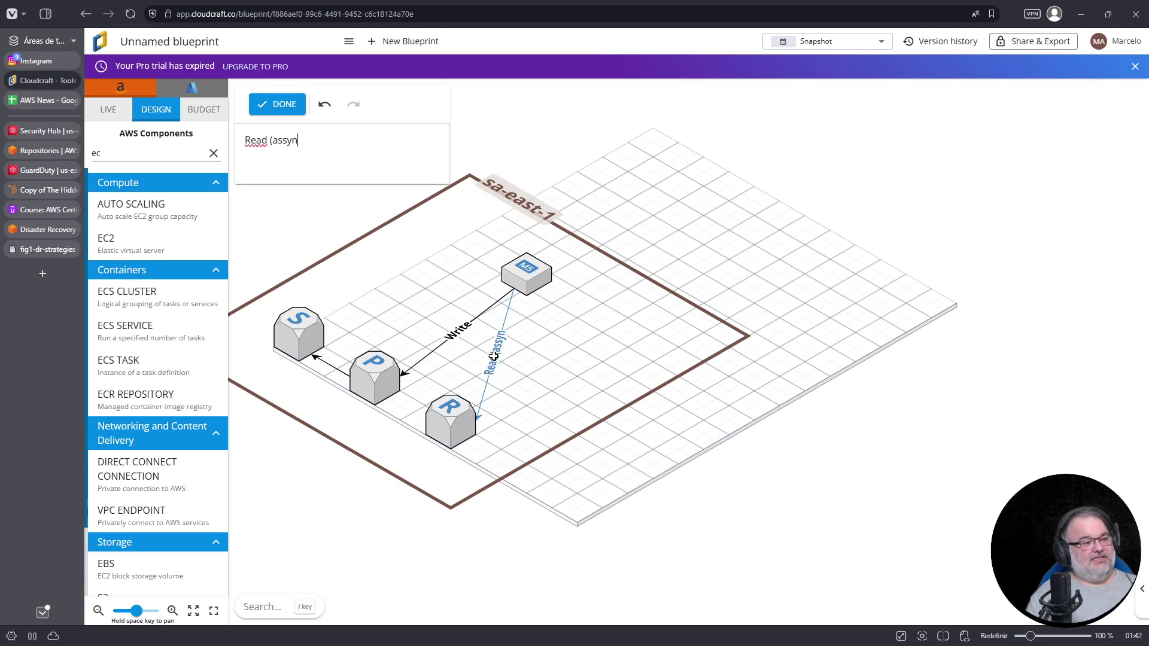
pyautogui.press('BackSpace')
pyautogui.write('o')
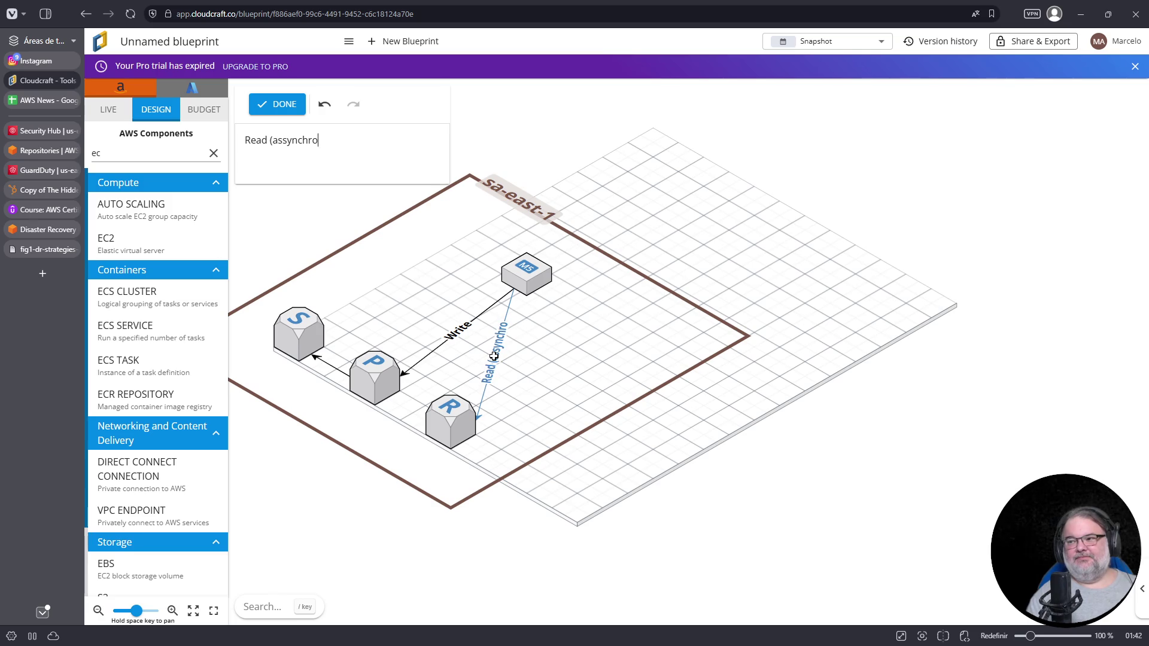
pyautogui.write('nous)')
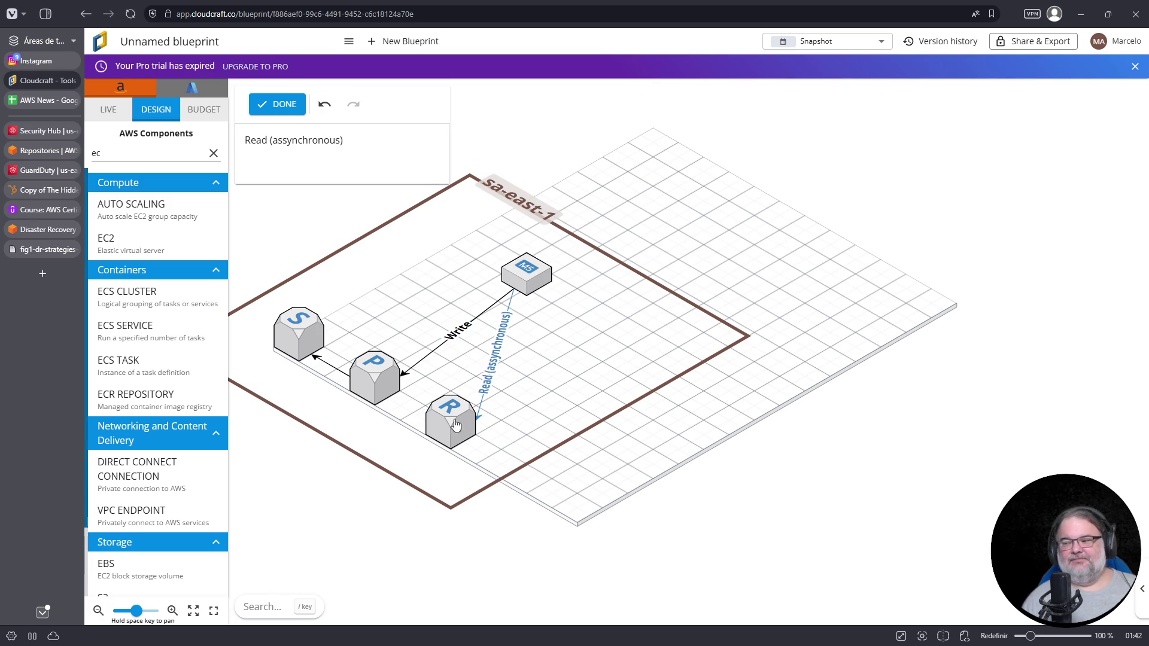
pyautogui.moveTo(518, 290); pyautogui.dragTo(587, 308)
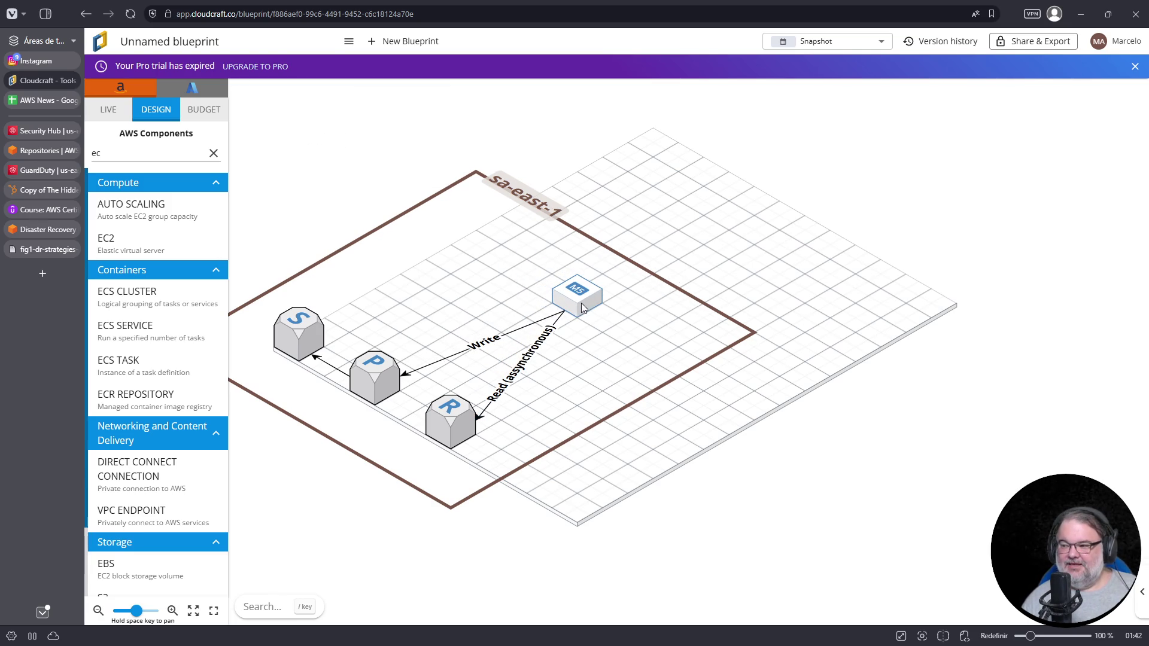
pyautogui.moveTo(466, 431); pyautogui.dragTo(490, 444)
pyautogui.click(372, 375)
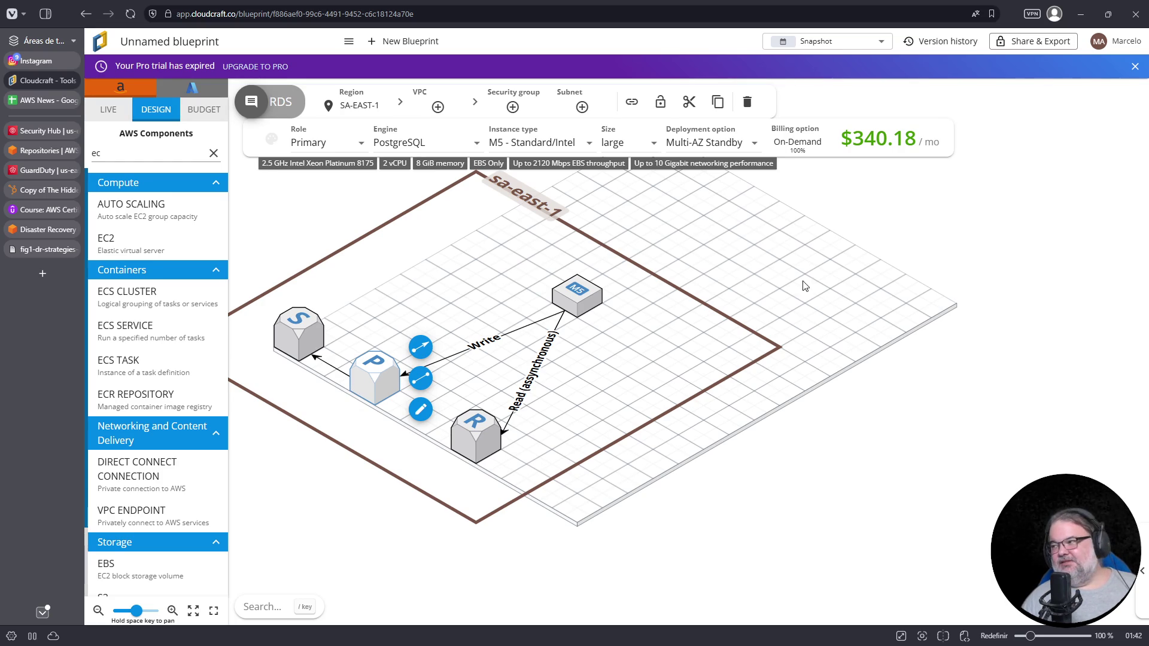
# Review the updated cost breakdown for the three databases, then return to the diagram
pyautogui.click(203, 109)
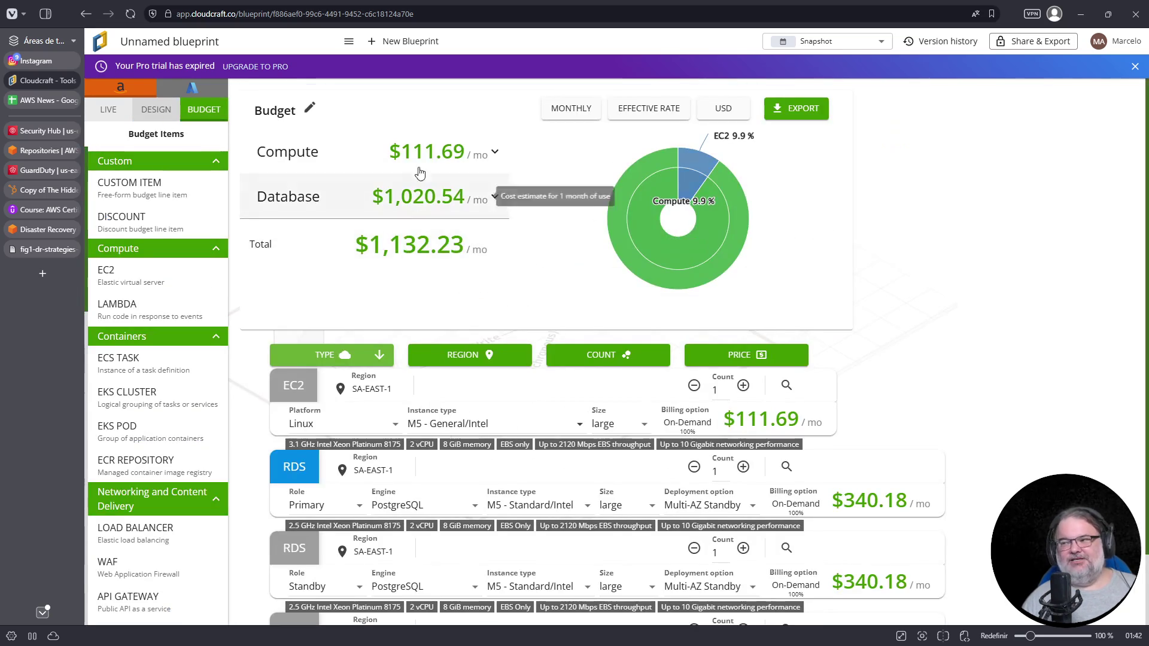
pyautogui.scroll(-1, 928, 336)
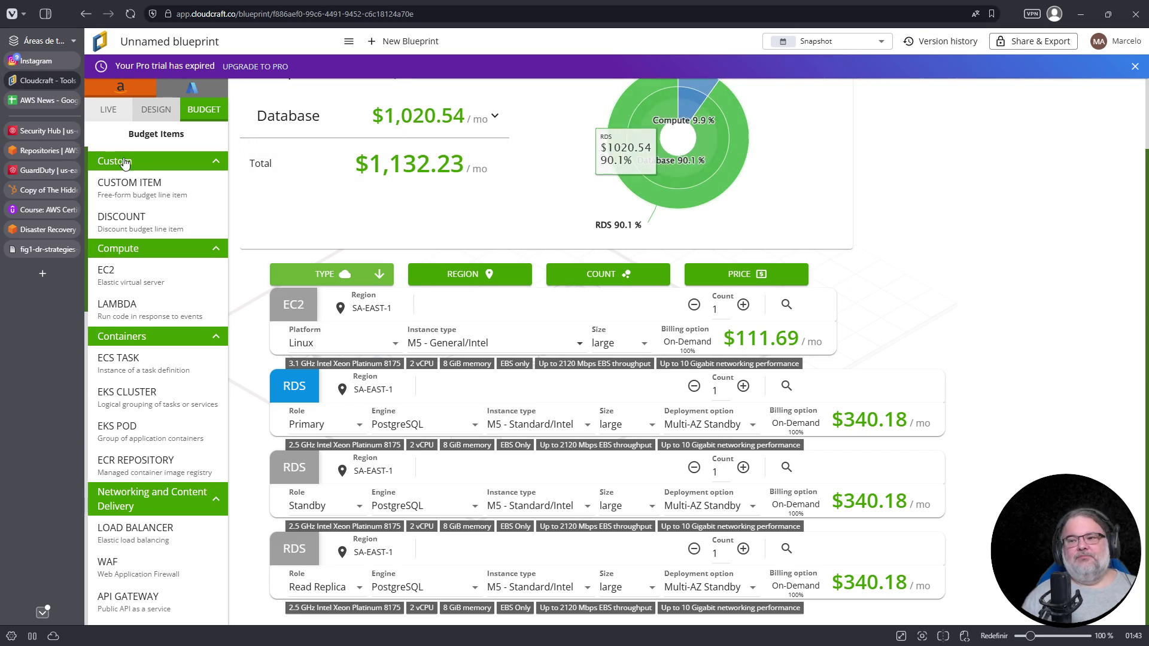
pyautogui.click(109, 110)
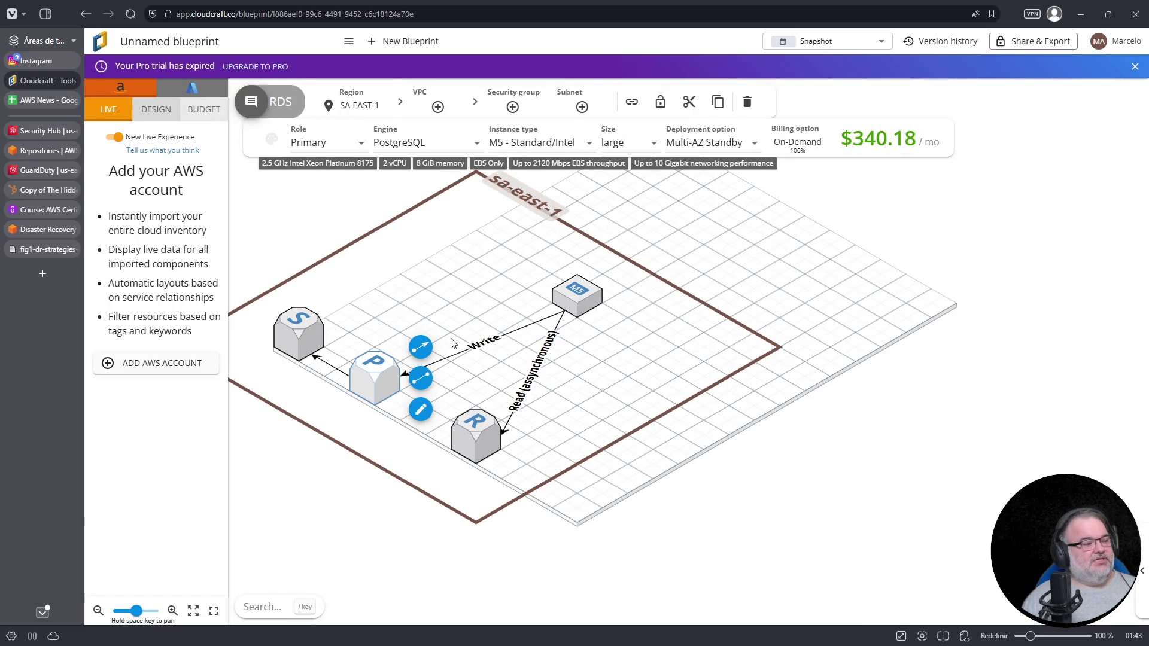
# Inspect the Write and Read (asynchronous) connections, recheck the budget, and reopen the component library
pyautogui.click(485, 341)
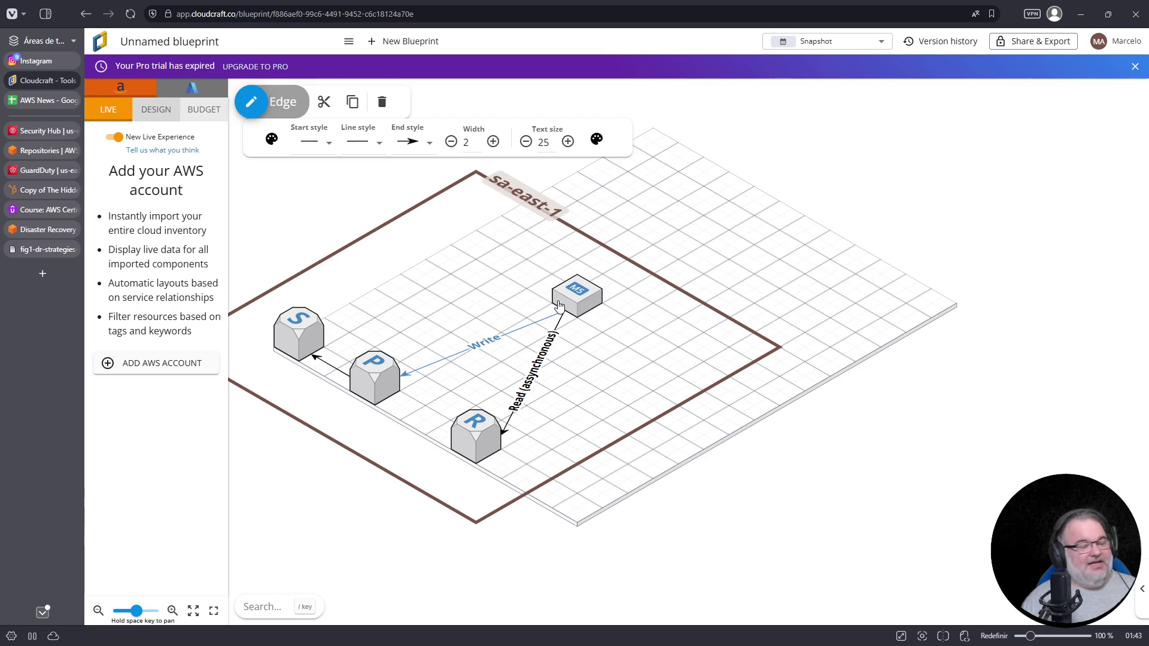
pyautogui.click(479, 340)
pyautogui.click(568, 306)
pyautogui.click(531, 375)
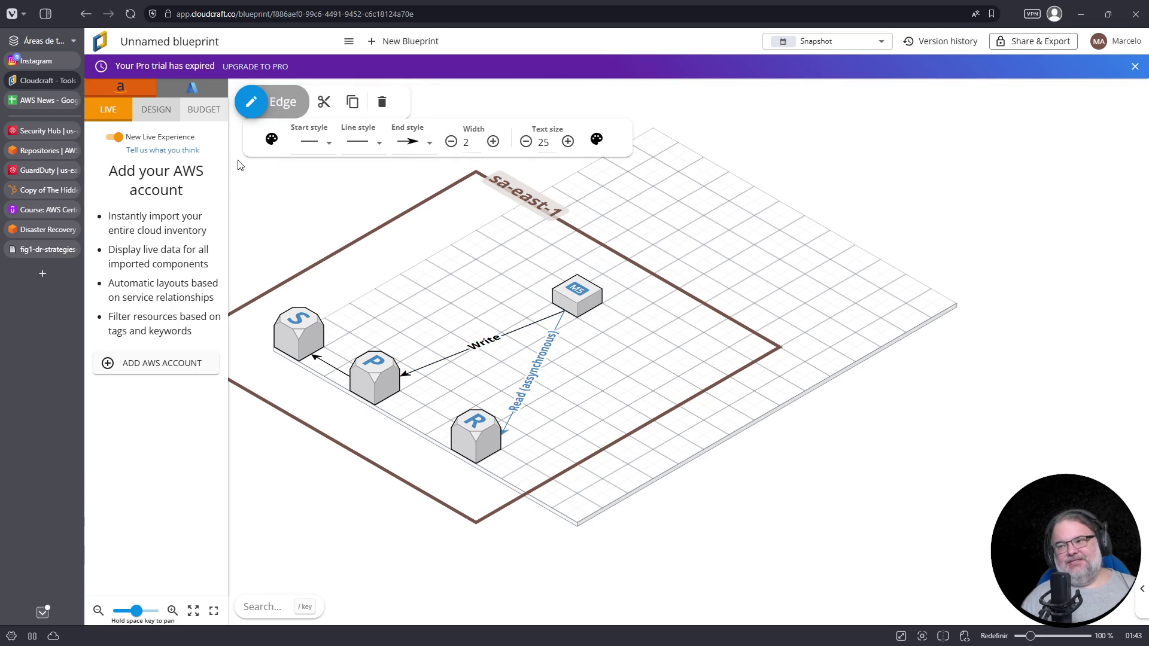
pyautogui.click(194, 110)
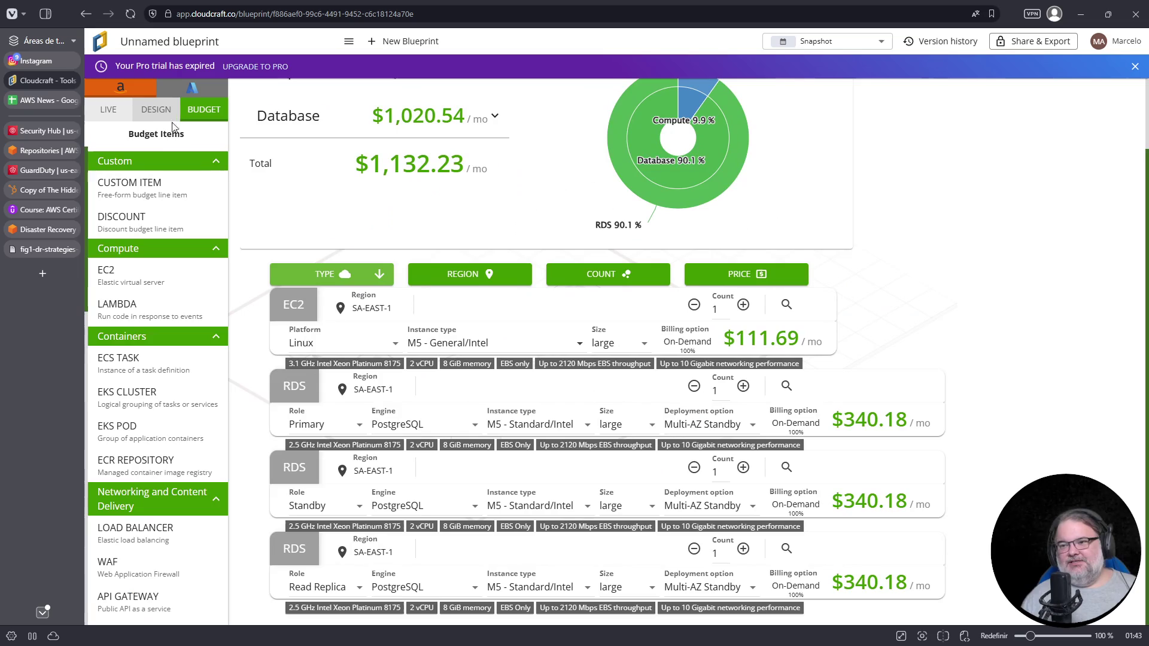
pyautogui.click(108, 109)
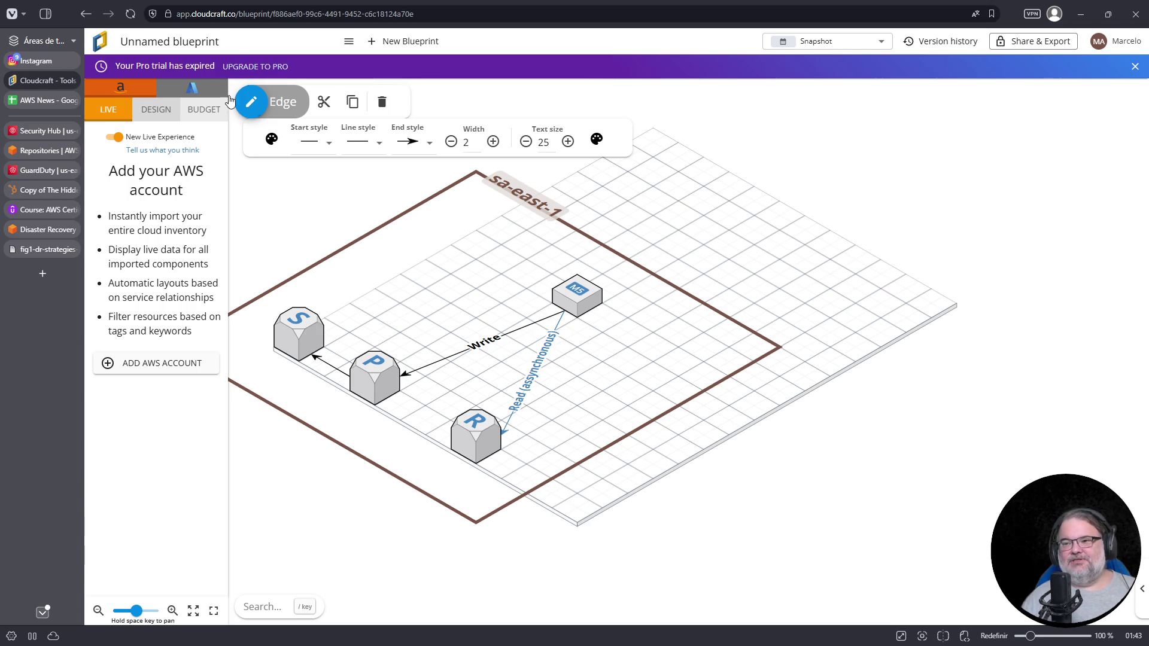
pyautogui.click(160, 109)
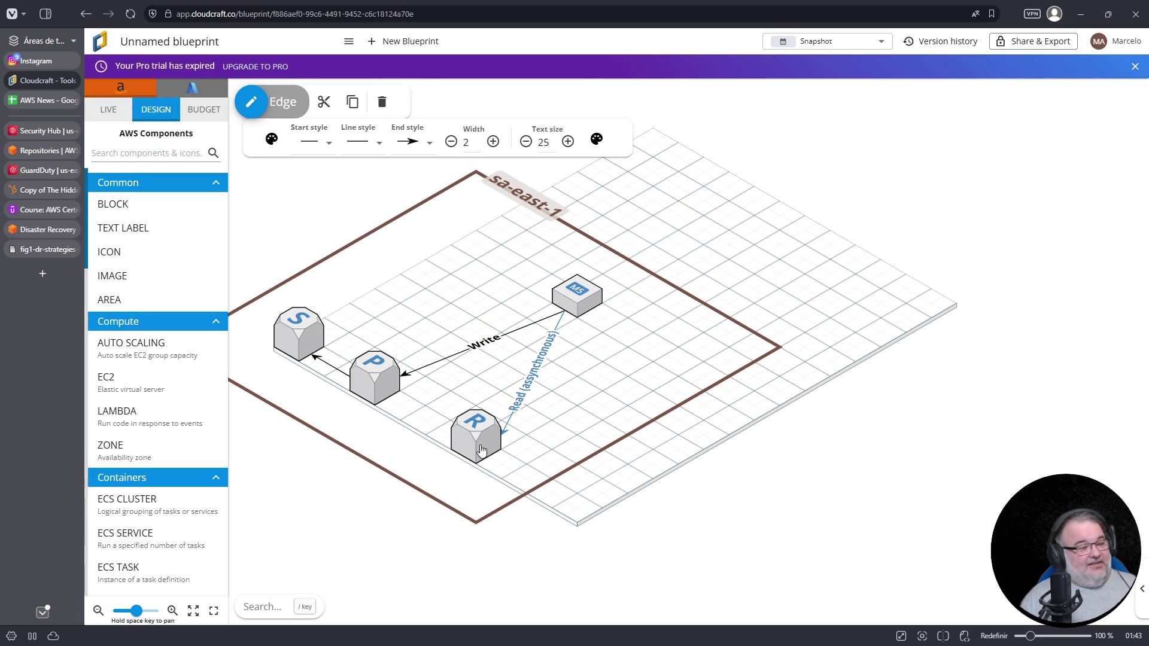
# Move the read replica into US-EAST-1, link it from the primary, then view the DR strategies figure
pyautogui.moveTo(485, 452); pyautogui.dragTo(582, 507)
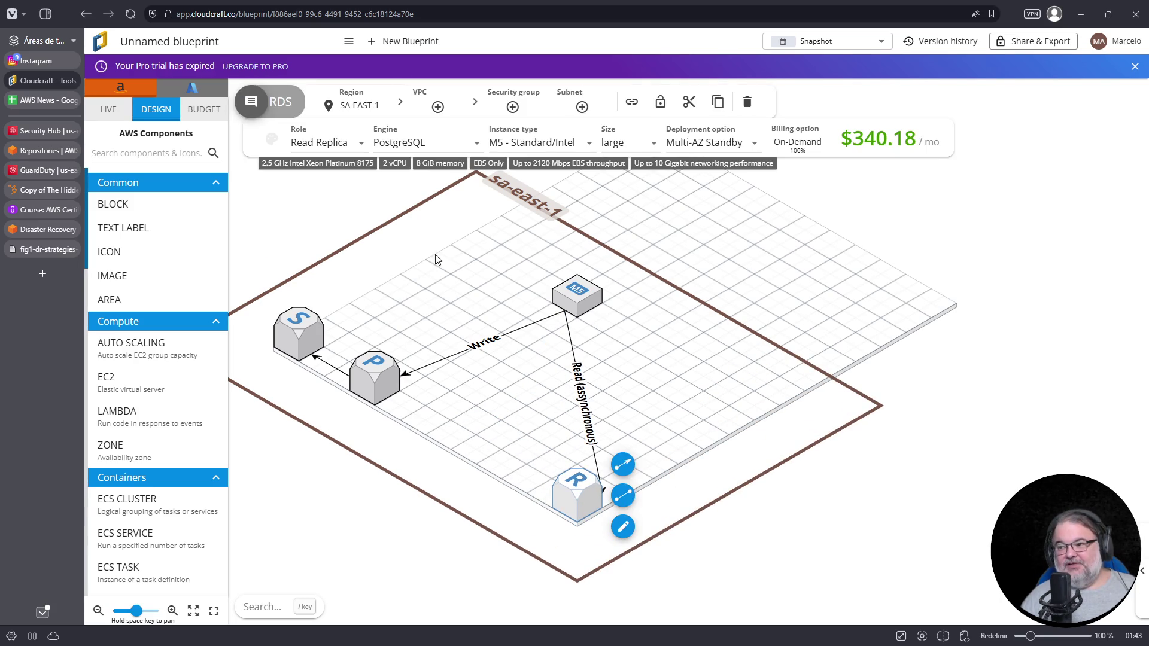
pyautogui.click(359, 108)
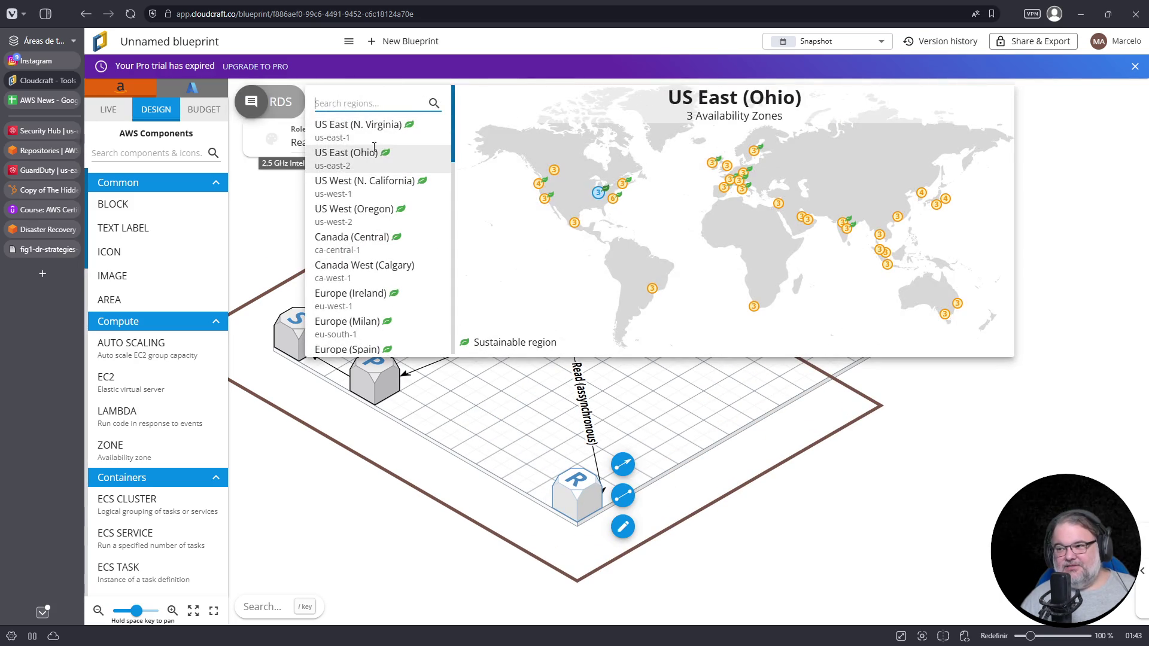
pyautogui.click(359, 128)
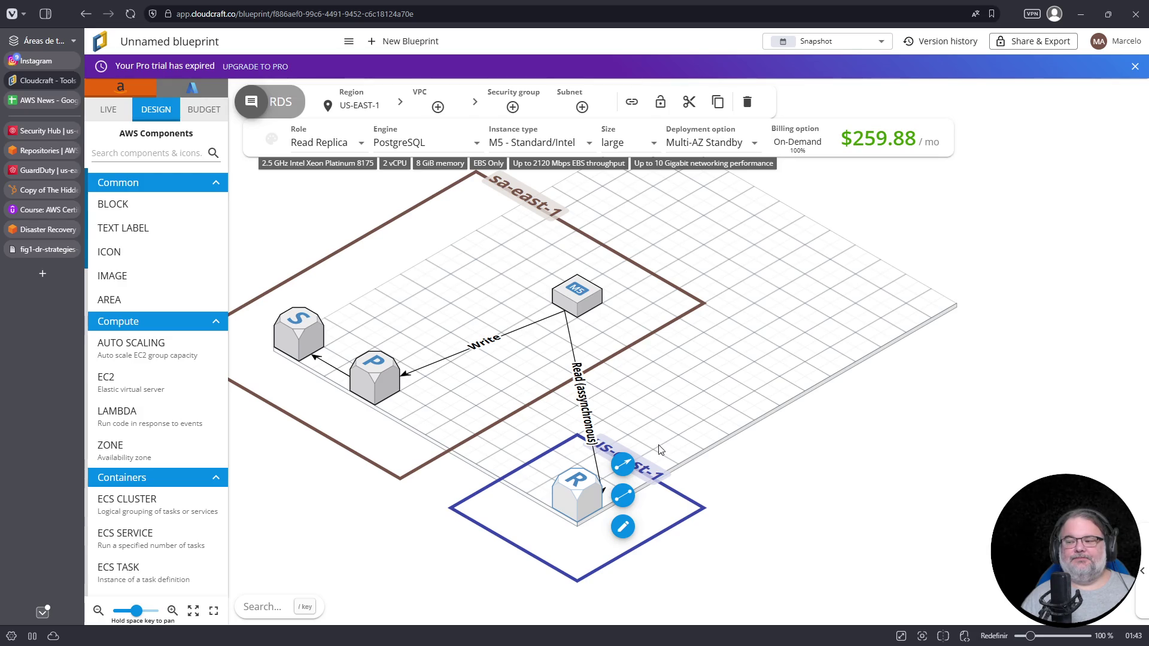
pyautogui.click(366, 383)
pyautogui.moveTo(421, 350); pyautogui.dragTo(574, 492)
pyautogui.click(575, 492)
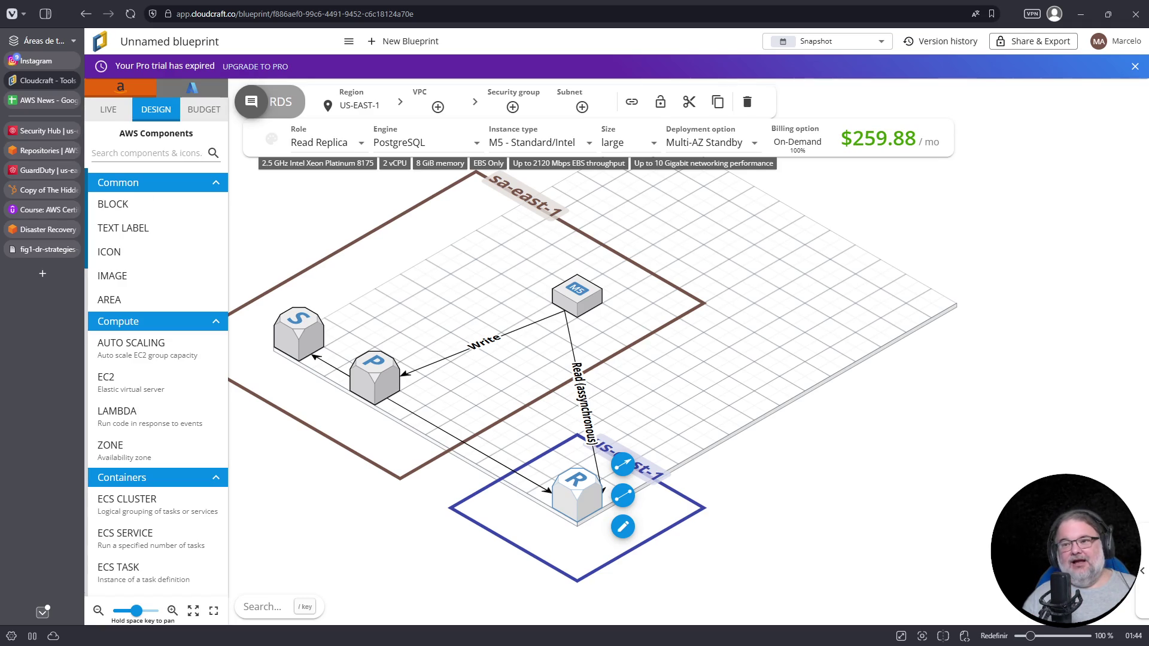
pyautogui.click(42, 249)
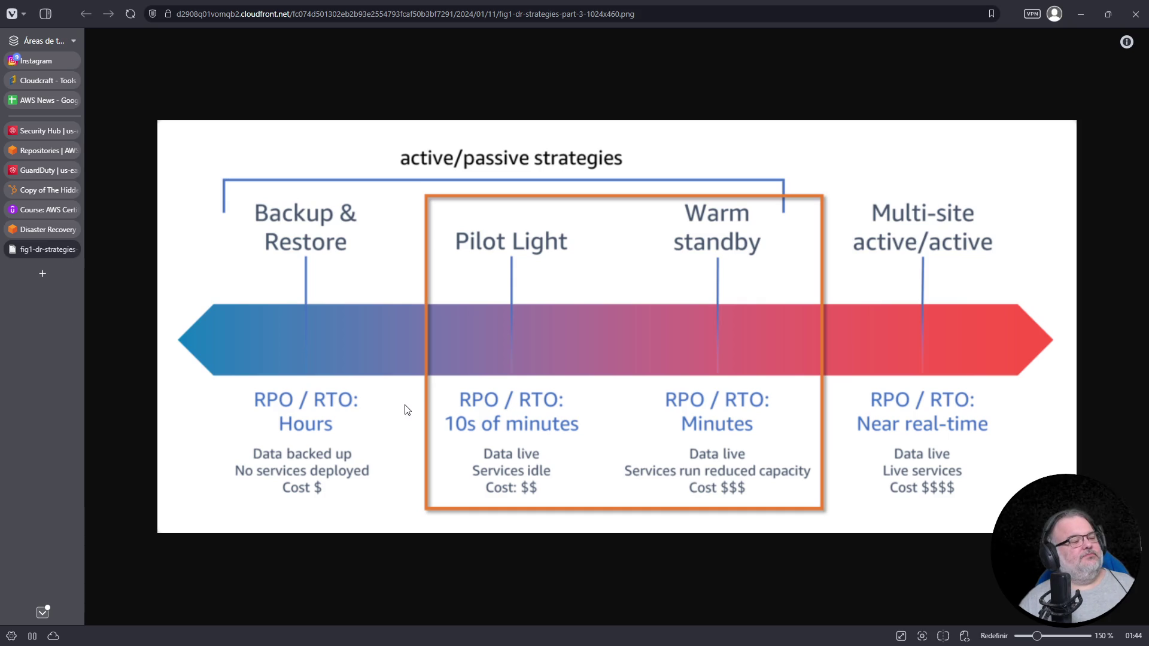
# Open a new Vivaldi start-page tab and focus its address bar for a search
pyautogui.moveTo(43, 231)
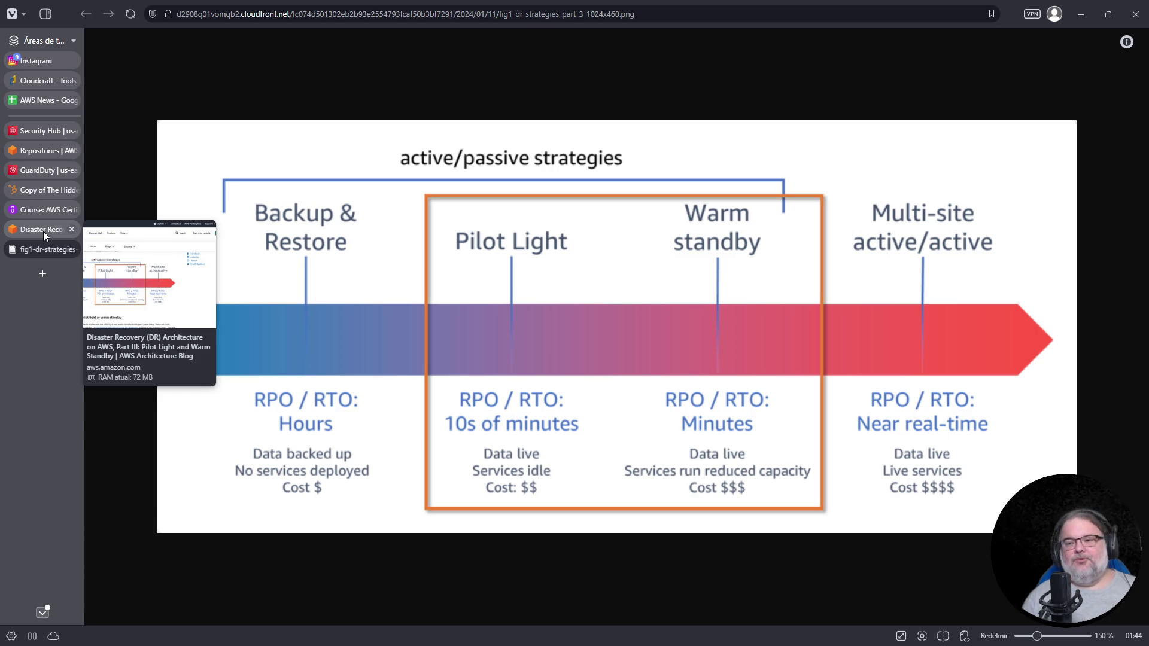
pyautogui.click(43, 273)
pyautogui.click(315, 14)
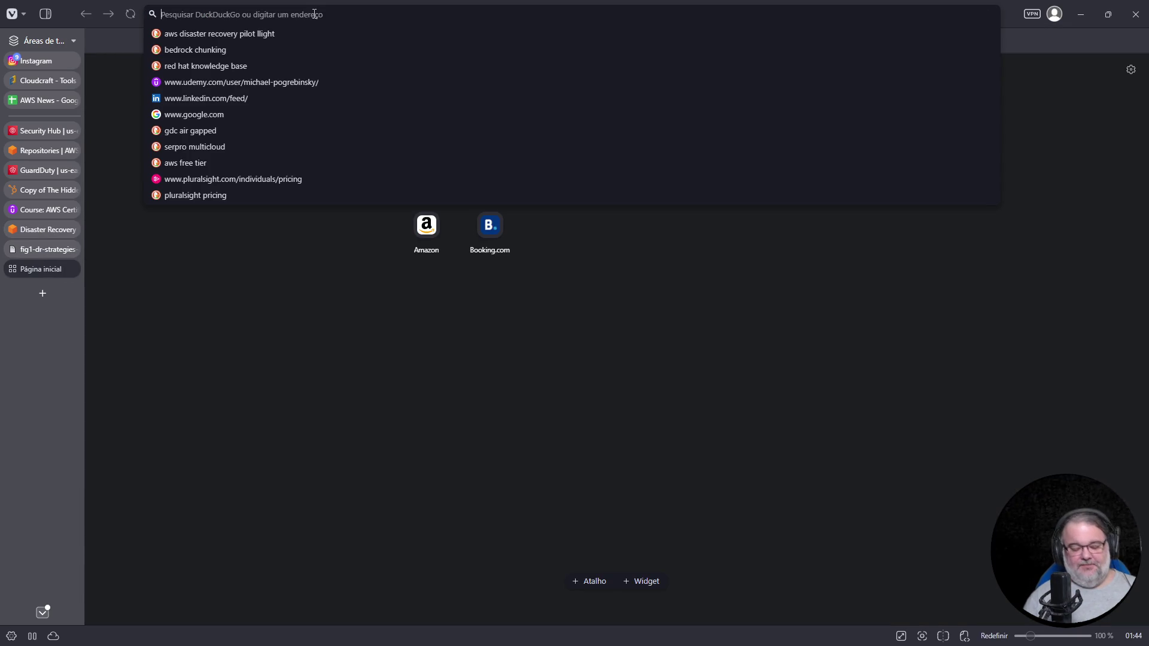
# Search DuckDuckGo for 'aws rdsread replica' and open the AWS read replicas documentation result
pyautogui.write('aws rdsread replica rpo')
pyautogui.press('Return')
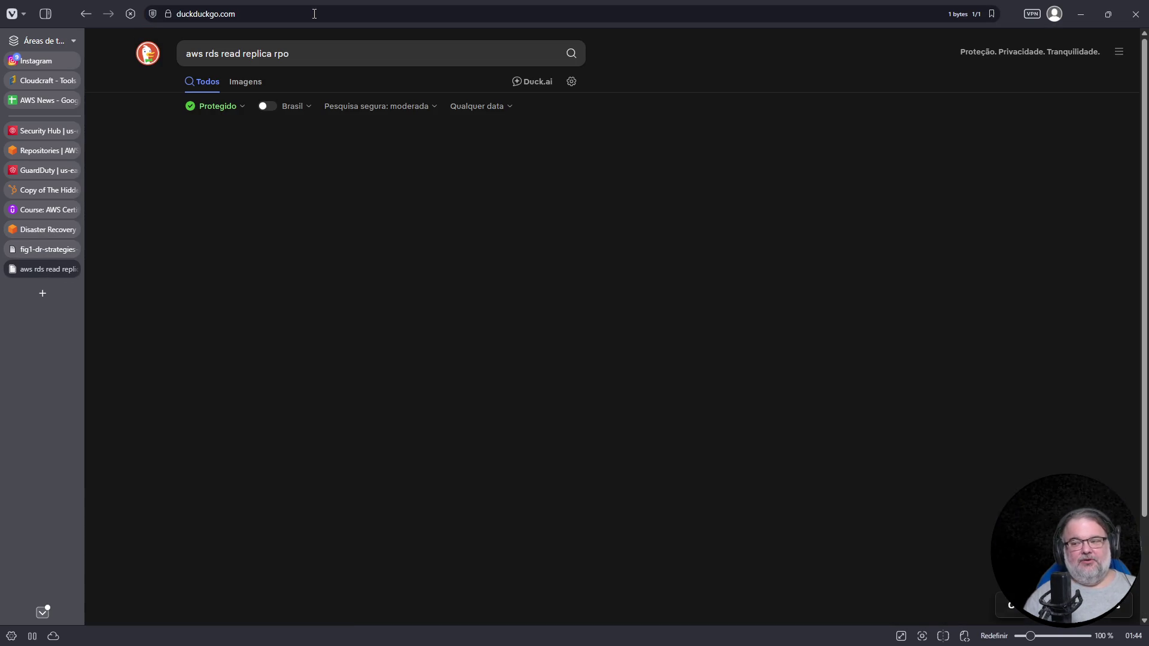
pyautogui.click(309, 383)
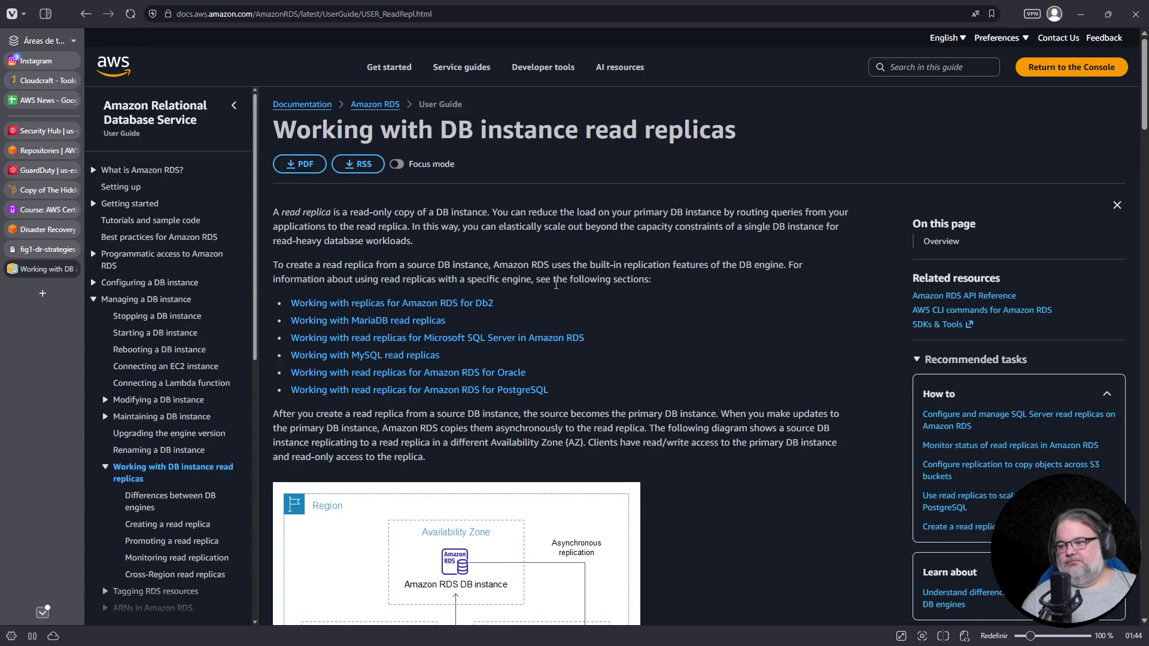
# Enlarge the 'Working with DB instance read replicas' page and read down through it
pyautogui.scroll(-10, 556, 289)
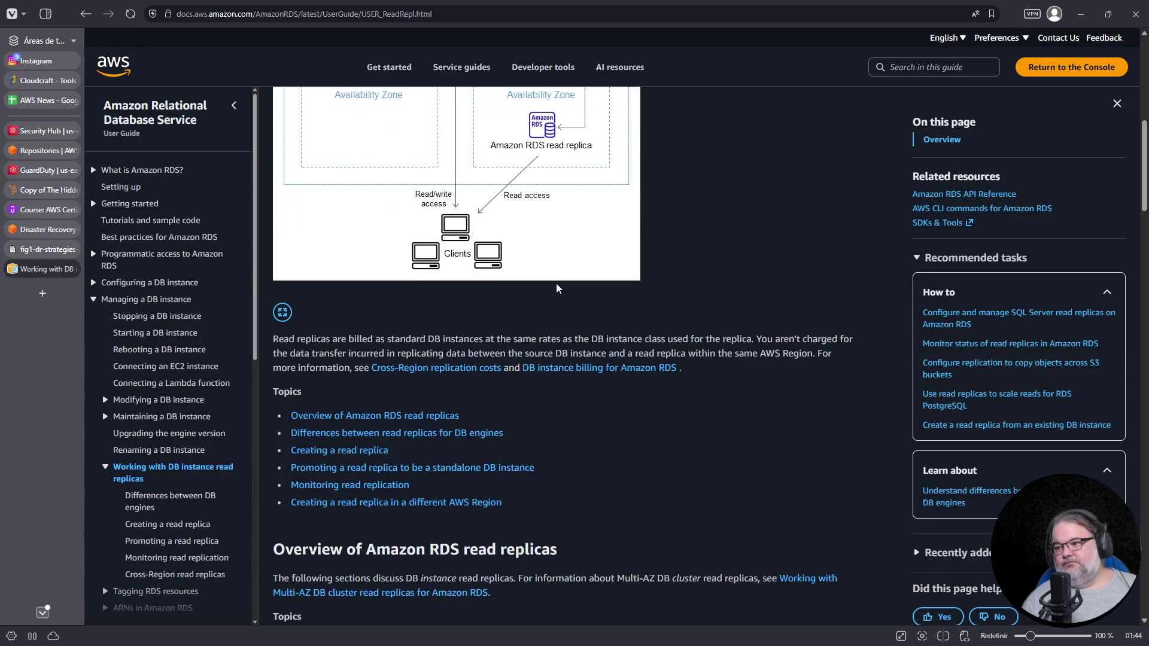
pyautogui.scroll(-2, 557, 288)
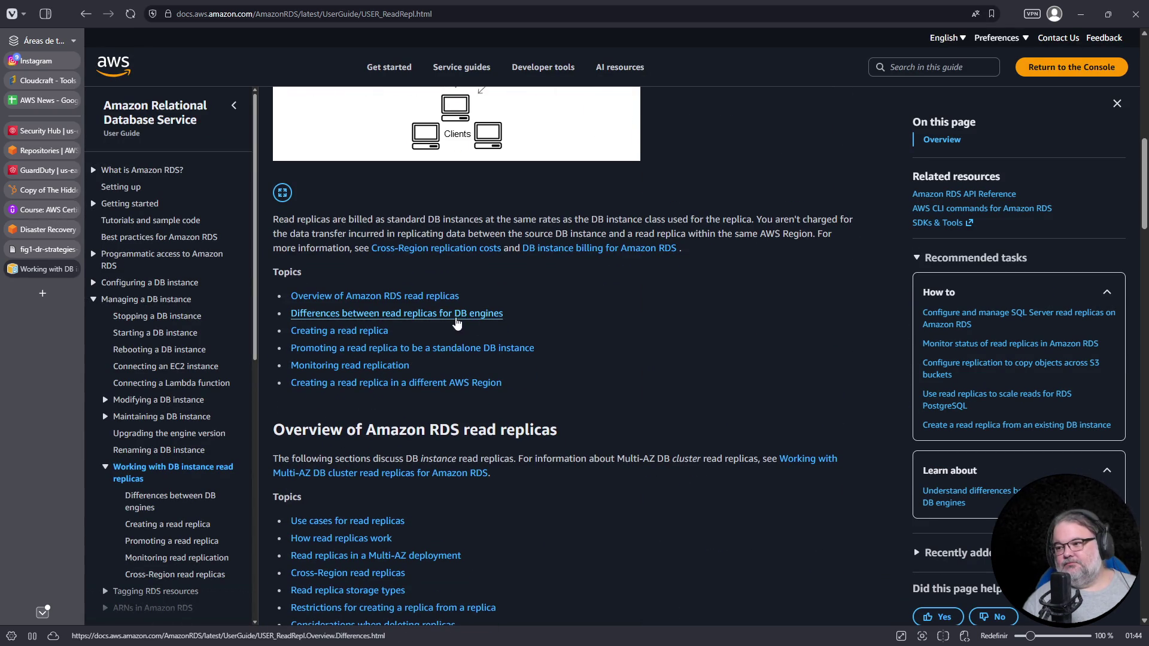
pyautogui.scroll(-5, 473, 325)
pyautogui.scroll(-4, 473, 325)
pyautogui.hotkey('ctrl', '+')
pyautogui.hotkey('ctrl', '+')
pyautogui.scroll(-10, 580, 327)
pyautogui.scroll(3, 581, 326)
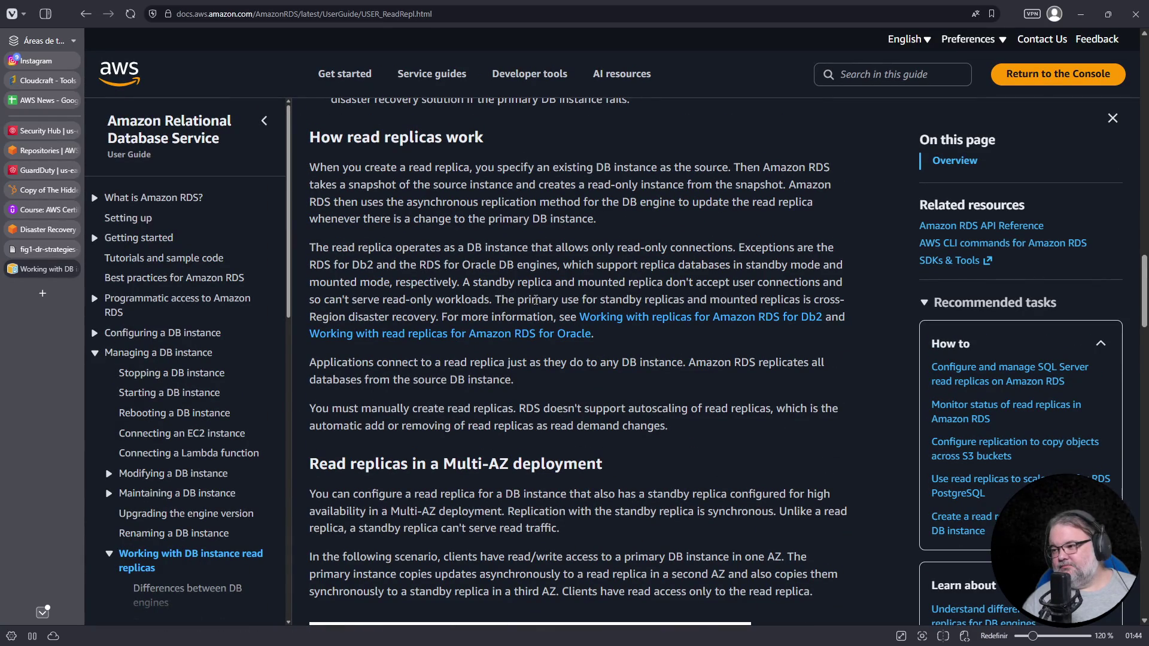
pyautogui.scroll(-3, 477, 338)
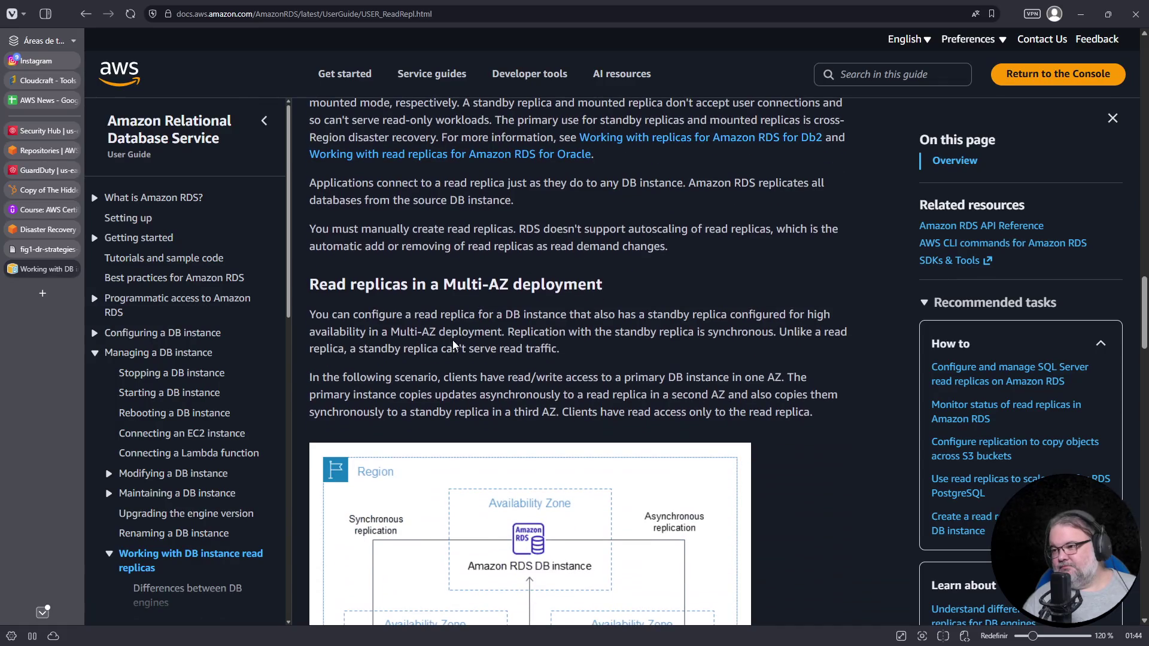
pyautogui.scroll(-12, 477, 339)
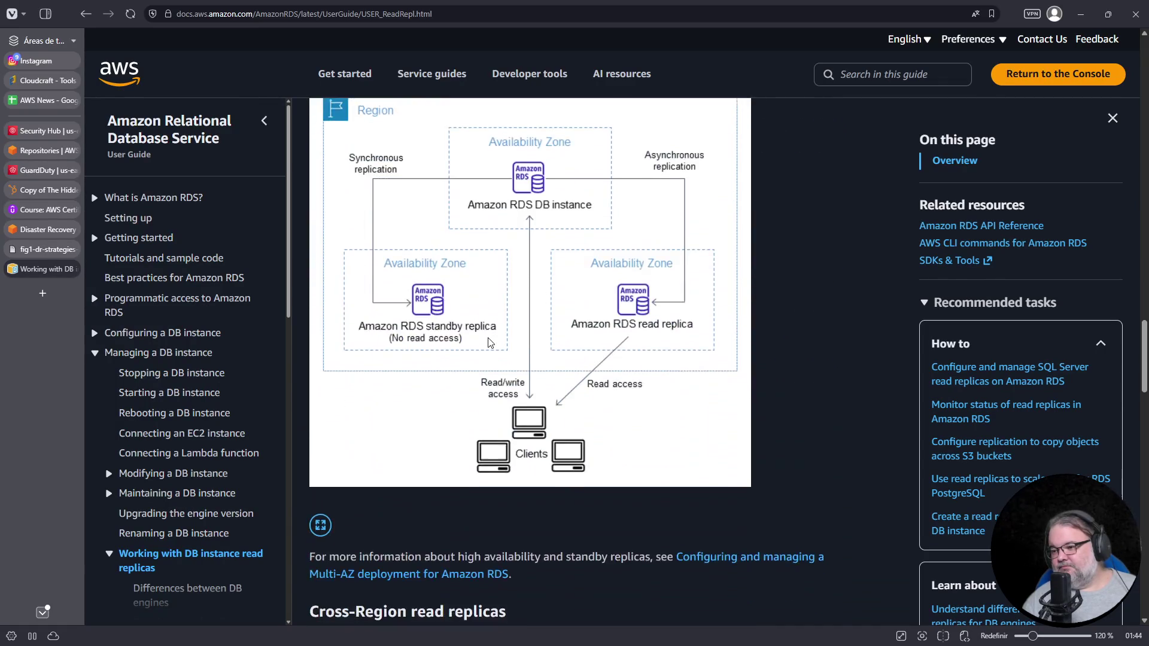
pyautogui.scroll(-2, 489, 343)
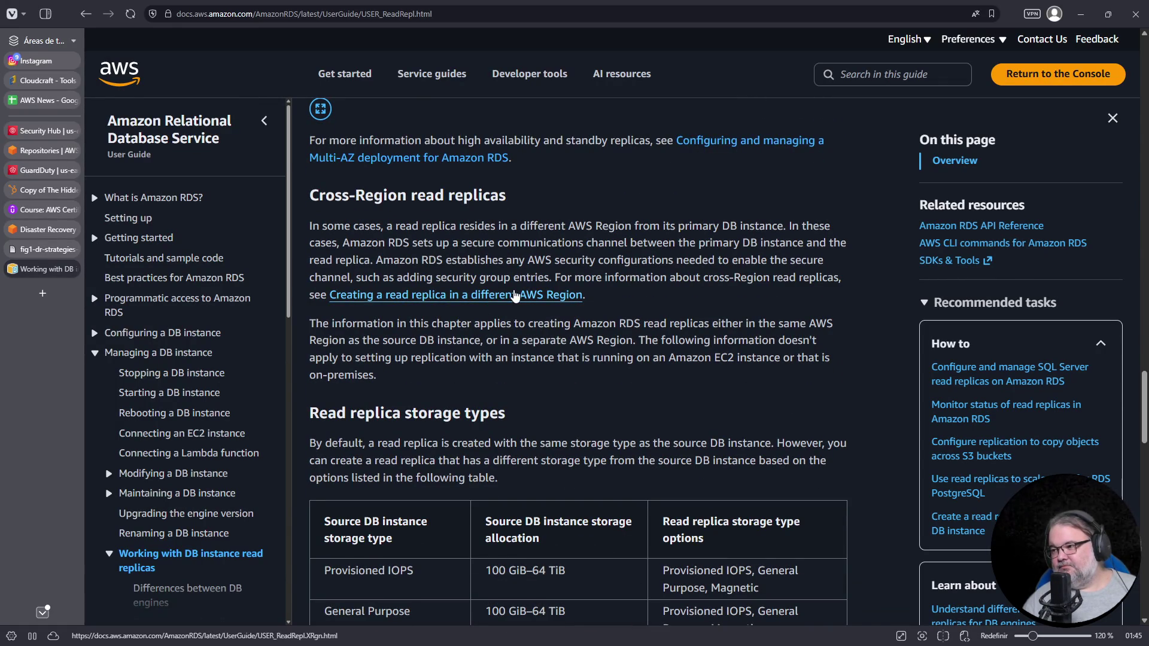
pyautogui.scroll(-7, 515, 295)
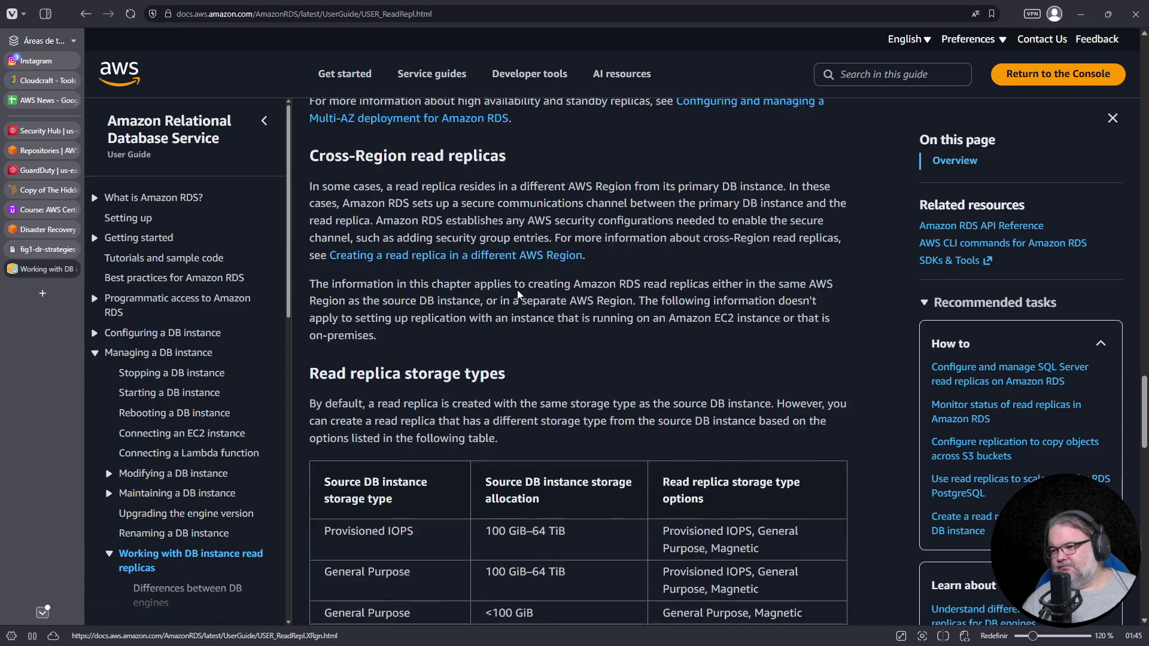
pyautogui.scroll(-8, 568, 292)
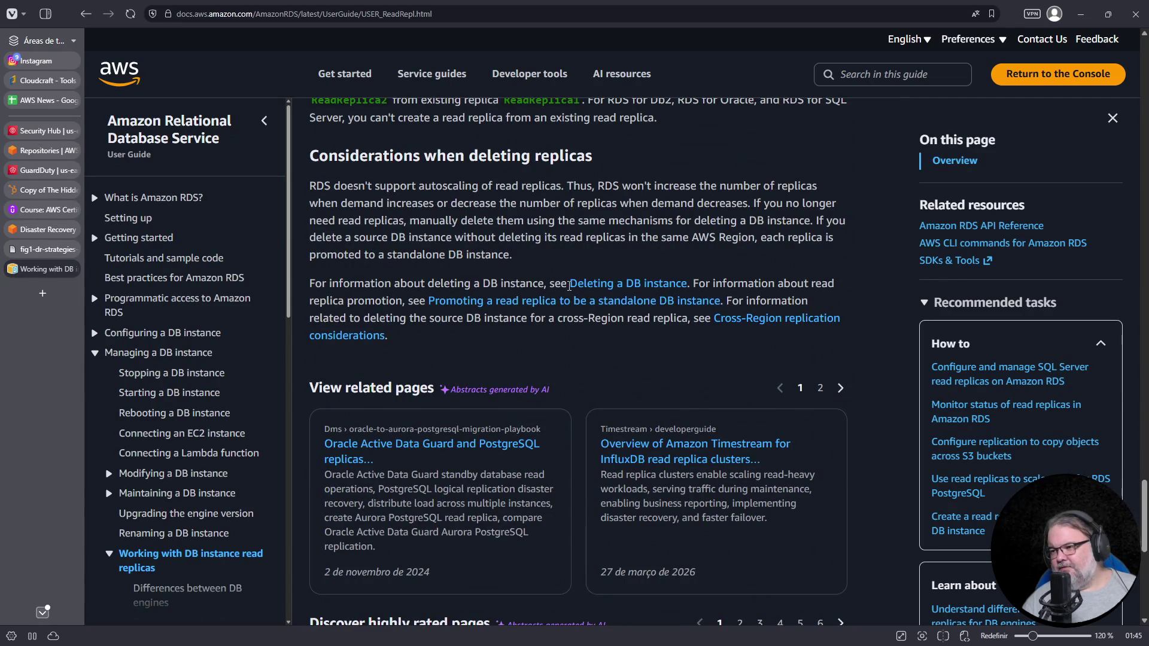
pyautogui.scroll(-4, 260, 375)
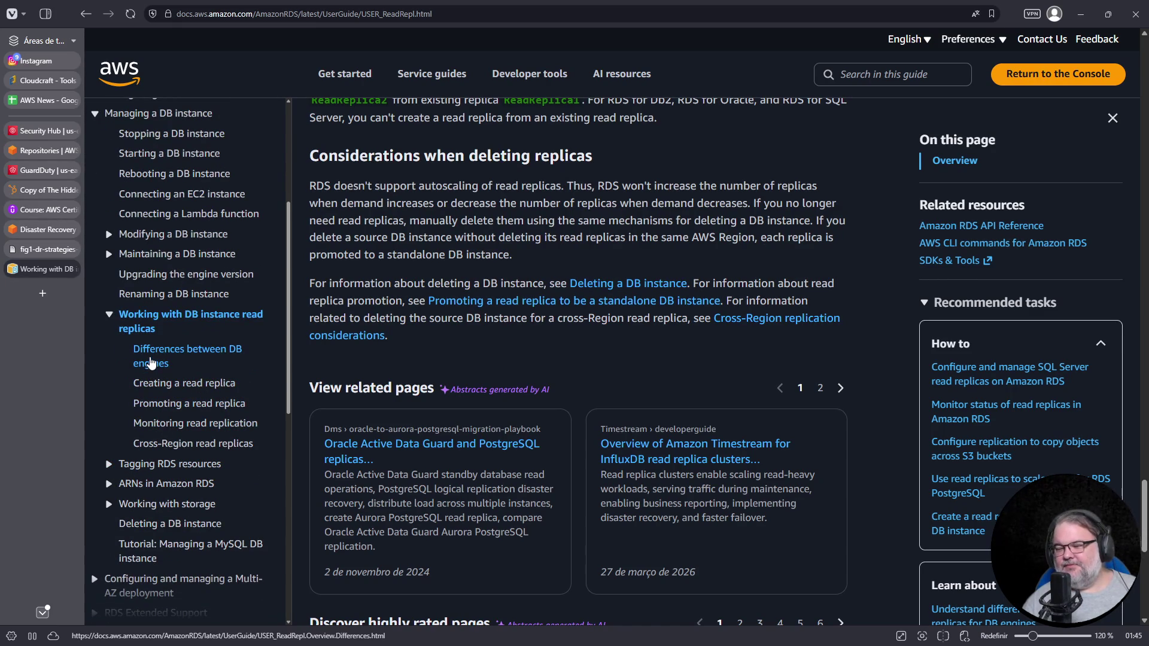
# Read the Differences between DB engines article, then start a fresh browser tab
pyautogui.click(150, 361)
pyautogui.scroll(-3, 604, 348)
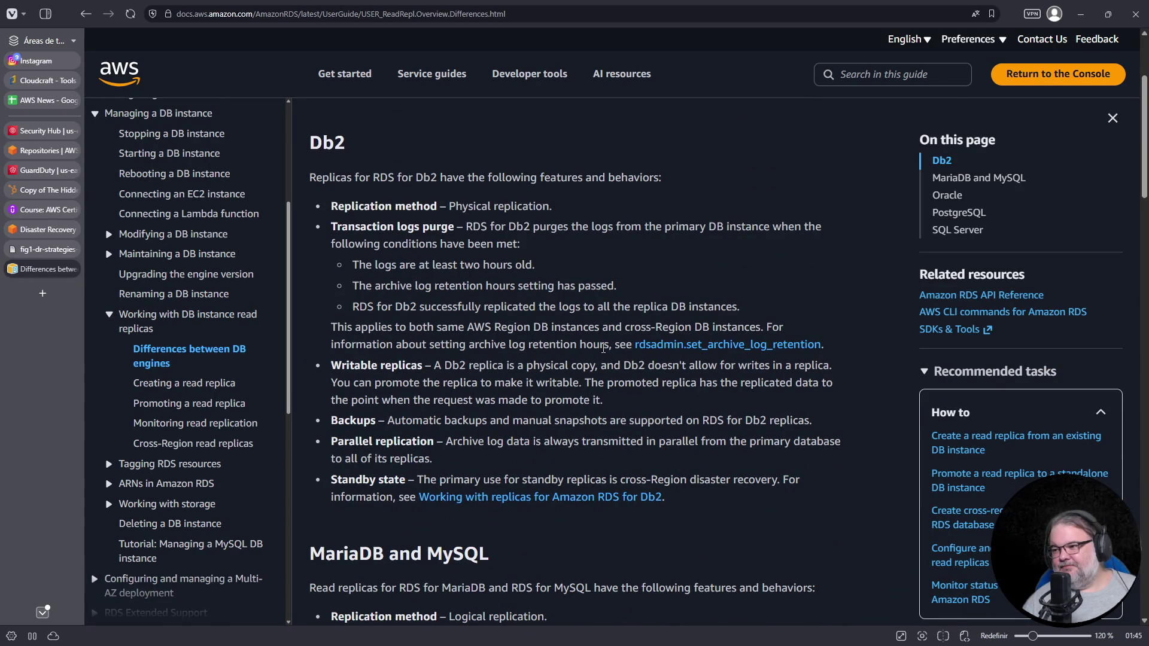
pyautogui.scroll(-4, 603, 347)
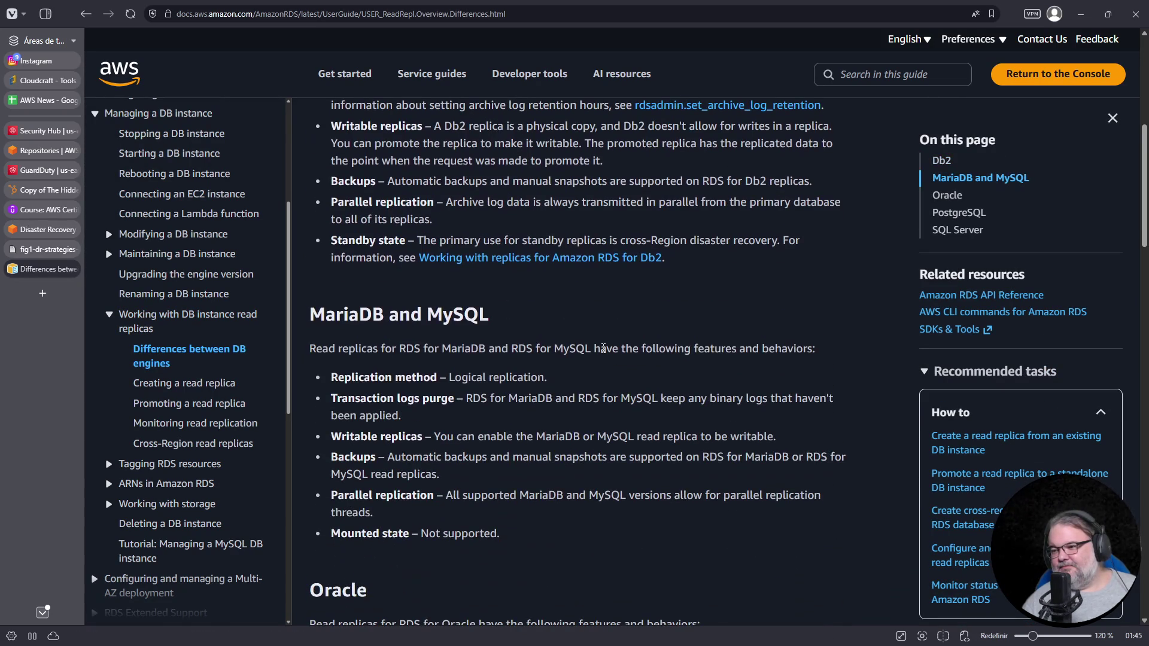
pyautogui.scroll(-9, 604, 348)
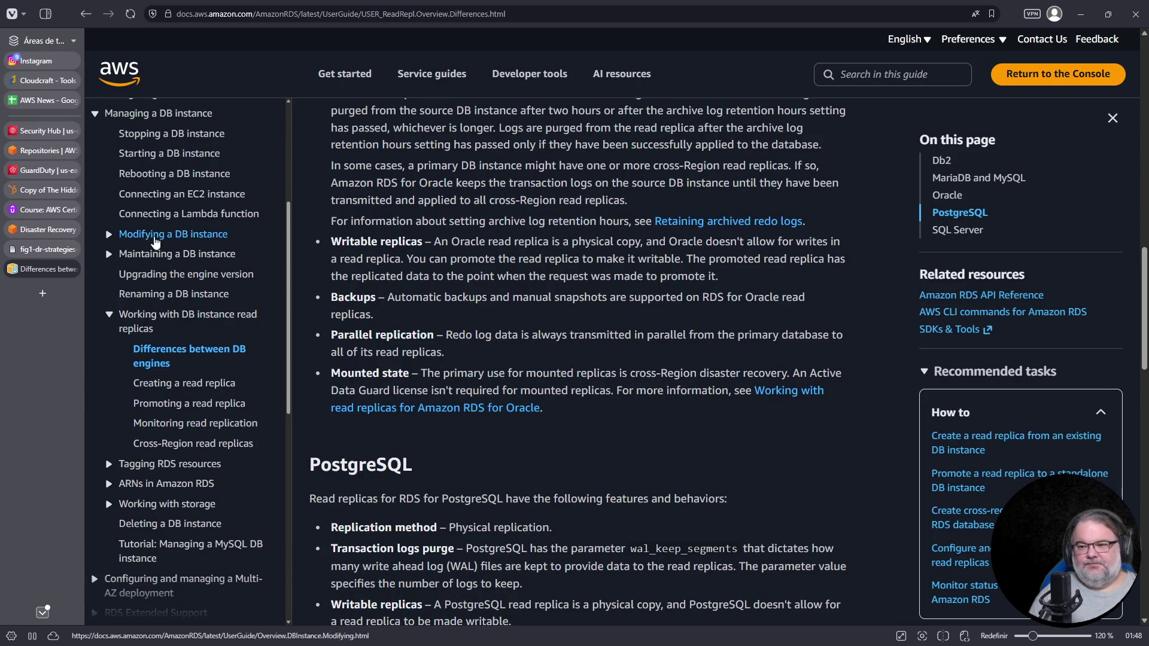
pyautogui.click(50, 290)
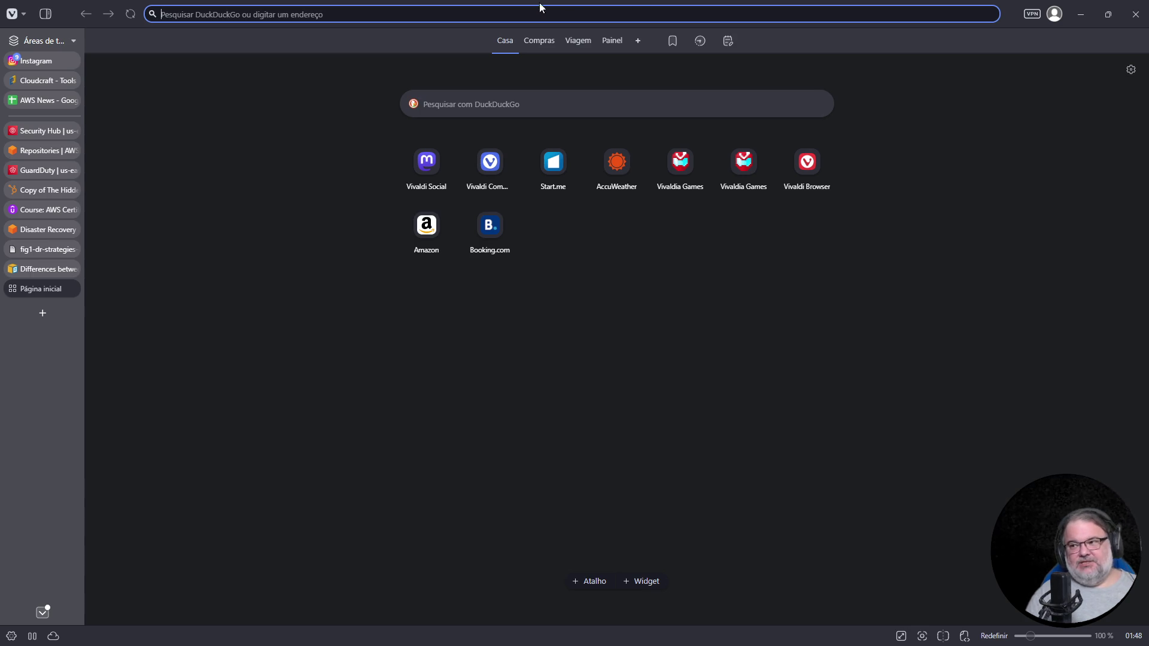
# Go to the Serpro website and open its news article about supporting Angola
pyautogui.click(499, 8)
pyautogui.write('serpro.go')
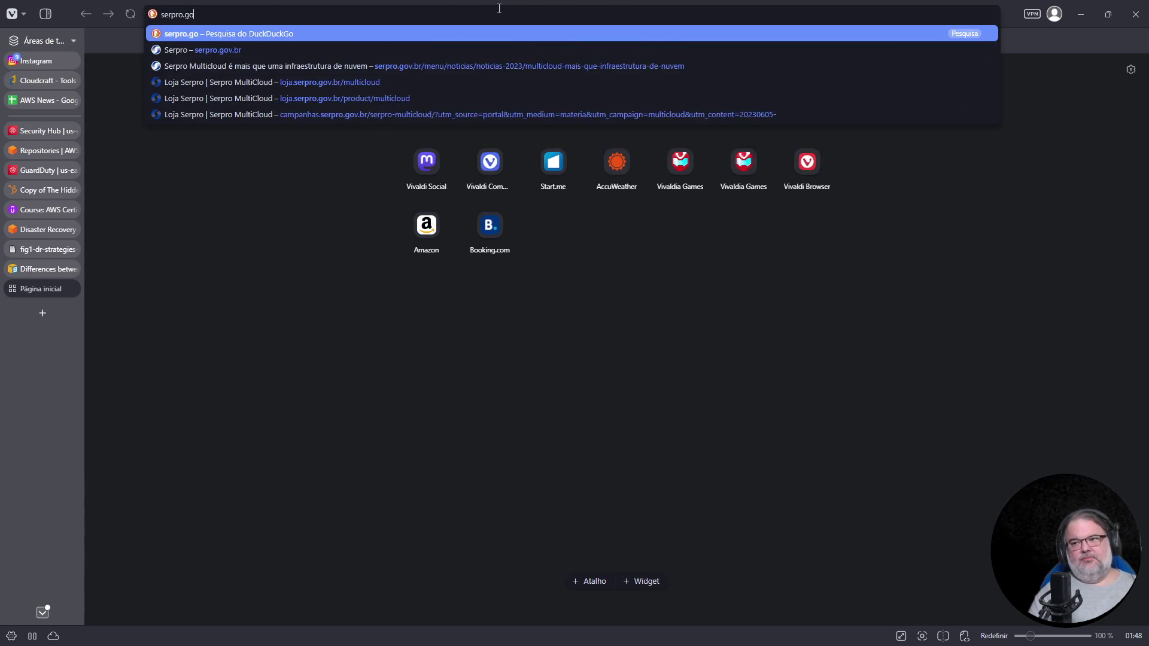
pyautogui.press('Return')
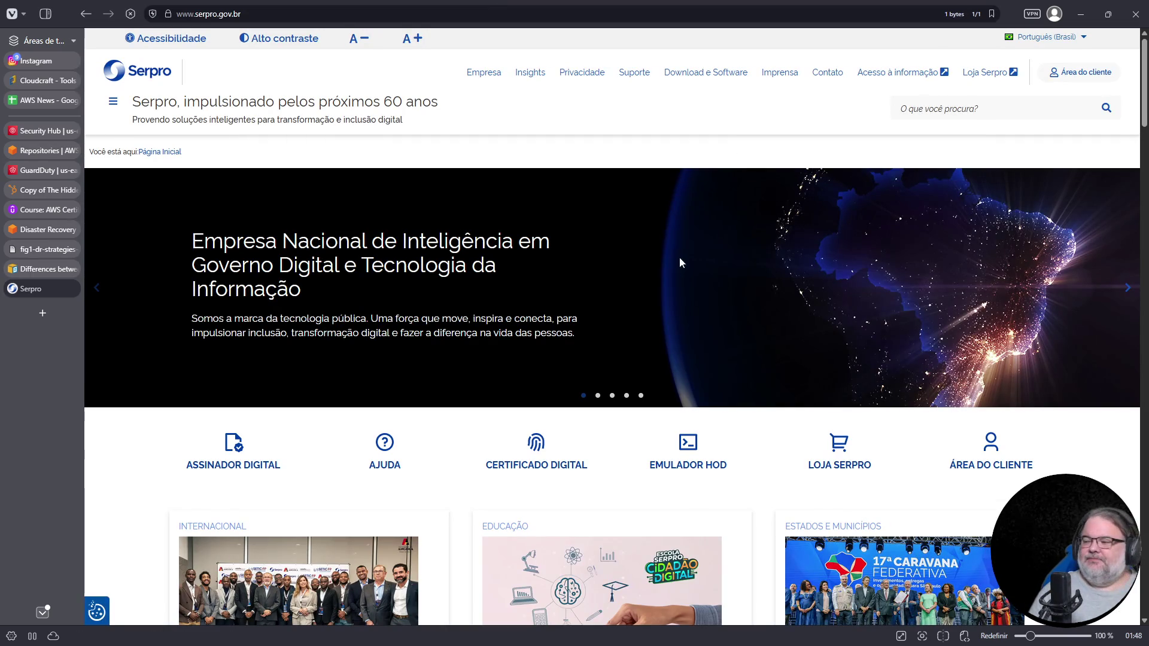
pyautogui.scroll(-5, 666, 295)
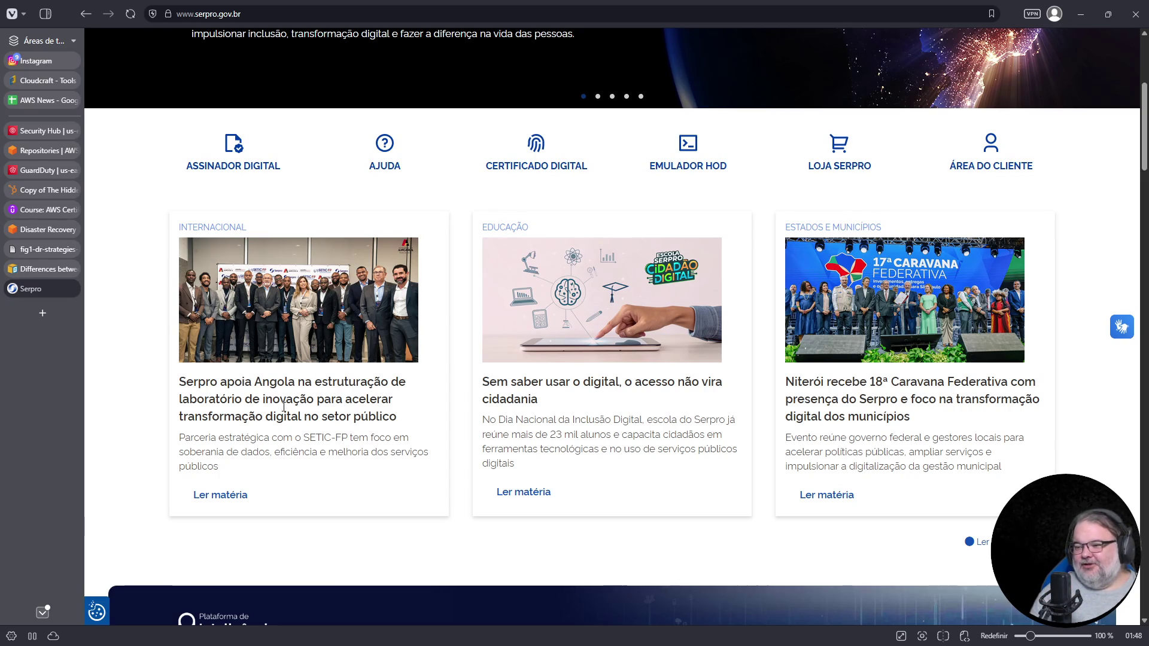
pyautogui.click(220, 495)
# Open the article's group photo by itself in a new tab
pyautogui.scroll(-5, 581, 299)
pyautogui.rightClick(576, 315)
pyautogui.click(578, 322)
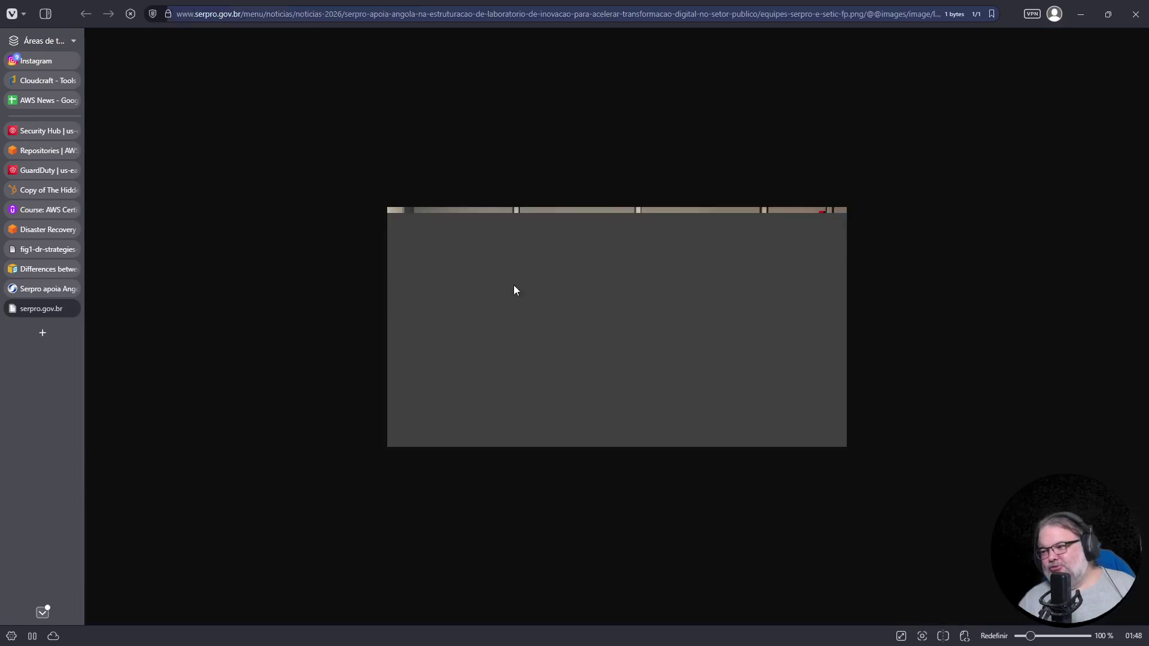
# Zoom into the standalone Angola team photo, then close the 'large (768×401)' tab
pyautogui.scroll(7, 634, 339)
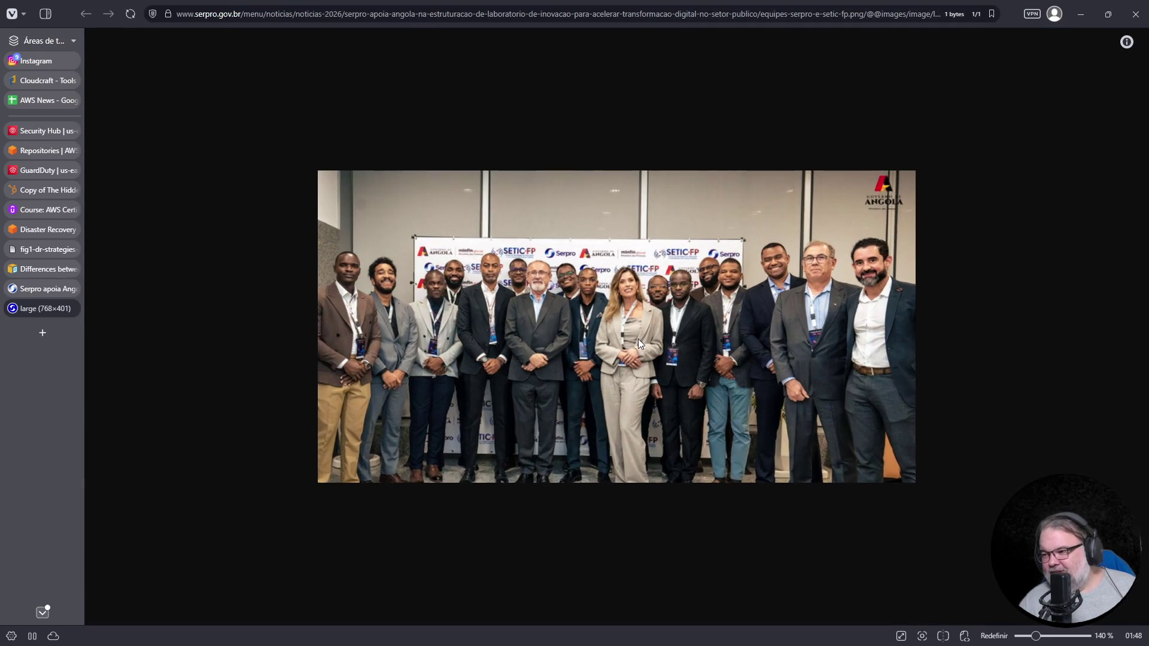
pyautogui.scroll(4, 645, 368)
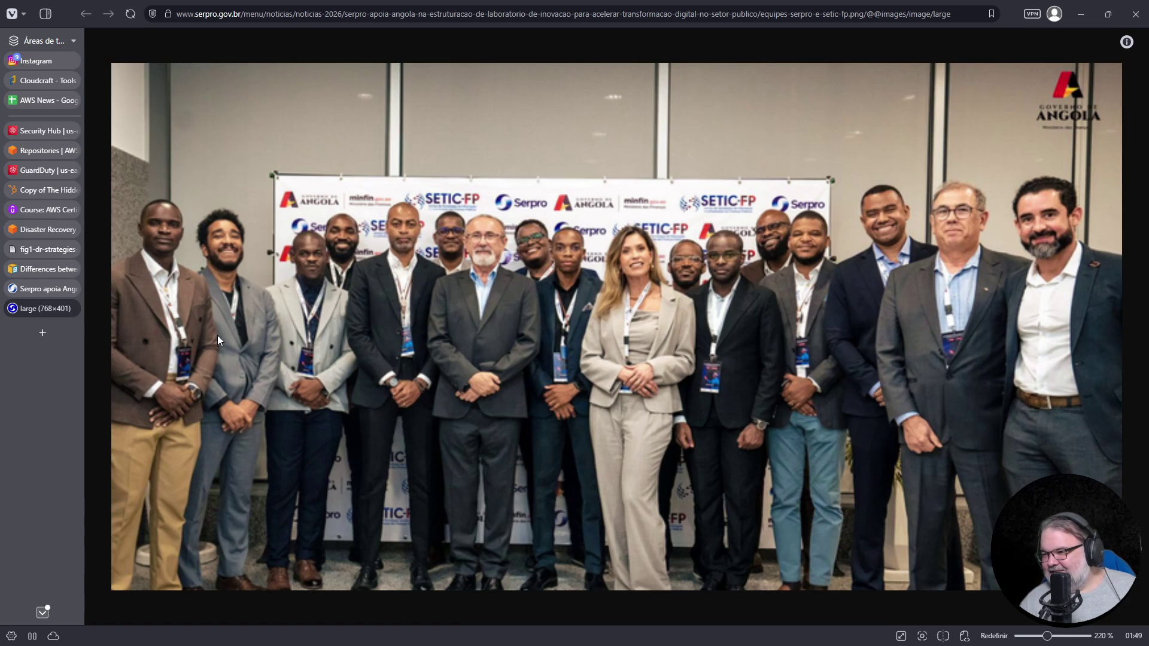
pyautogui.click(71, 309)
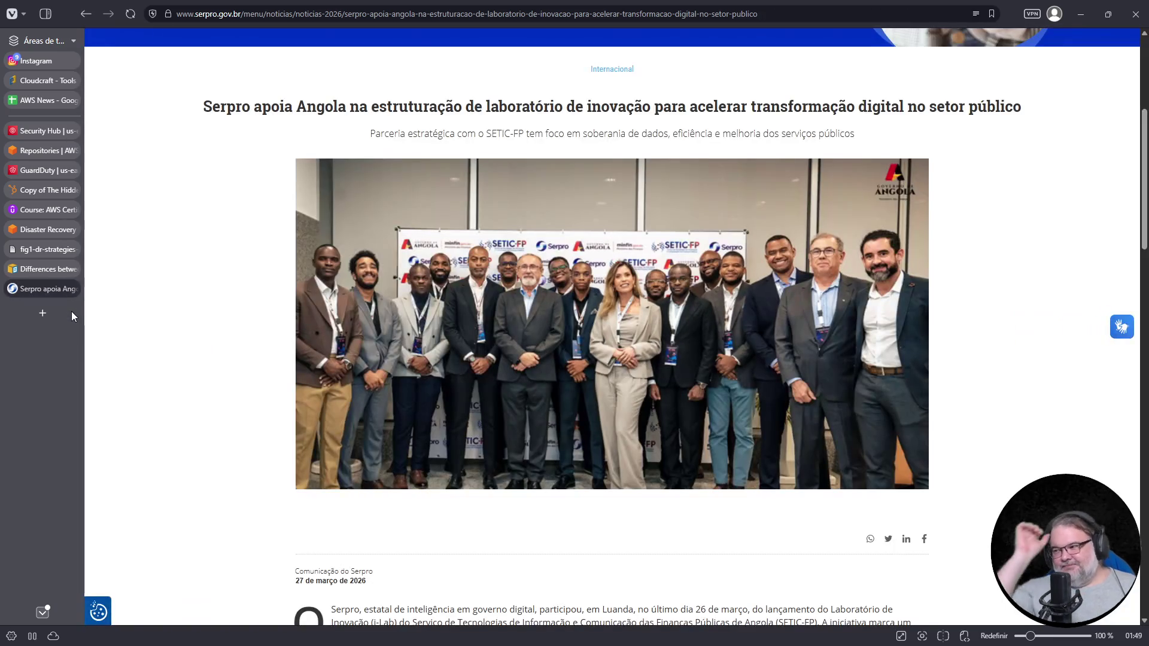
# Close the 'Serpro apoia Angola' article tab from the sidebar
pyautogui.click(73, 290)
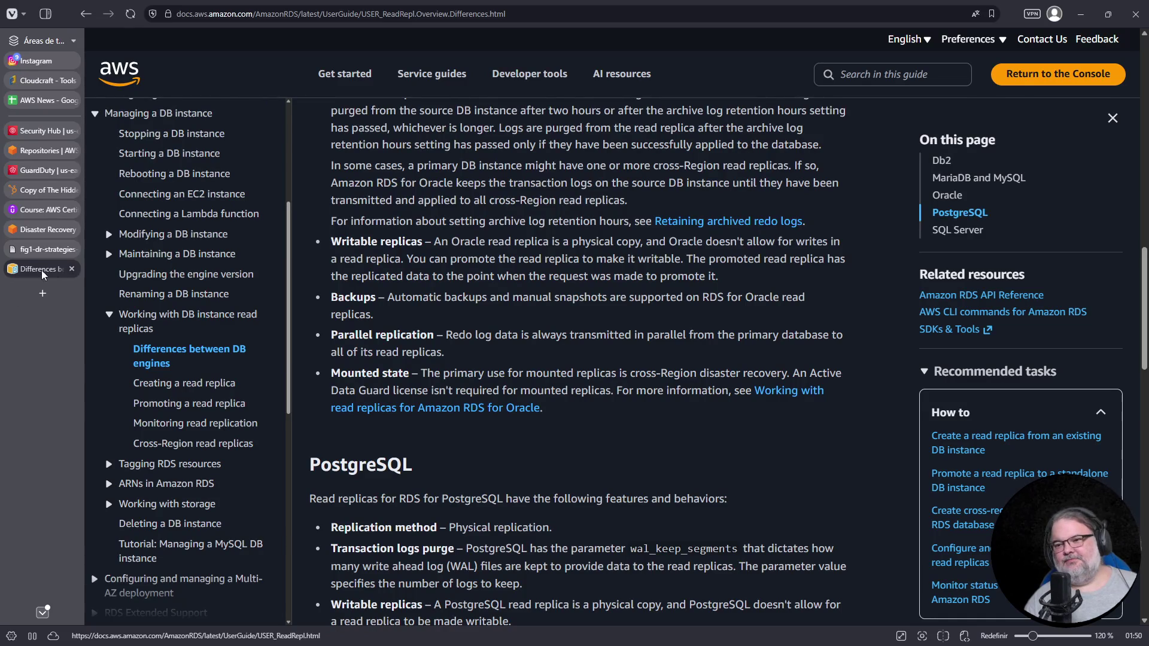
# Load the pasted PostgreSQL cross-Region read replicas blog post in a new tab at 130% zoom
pyautogui.hotkey('ctrl', 't')
pyautogui.write('https://aws.amazon.com/blogs/database/best-practices-for-amazon-rds-for-postgresql-cross-region-read-replicas/')
pyautogui.press('Return')
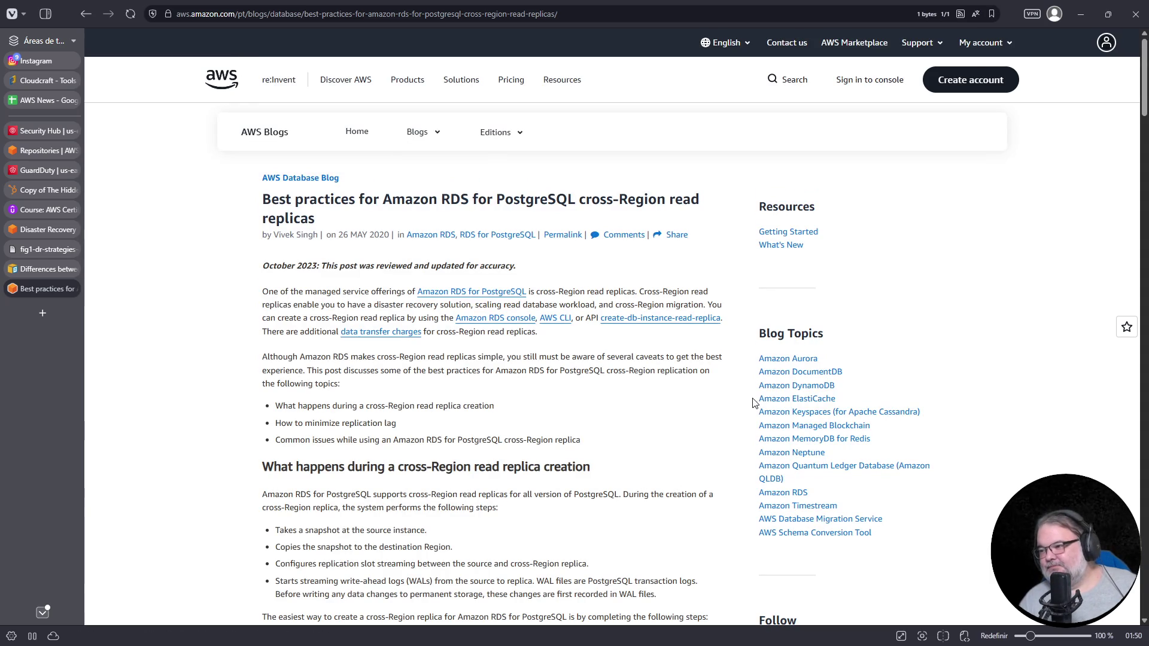
pyautogui.hotkey('ctrl', '+')
pyautogui.hotkey('ctrl', '+')
pyautogui.hotkey('ctrl', '+')
pyautogui.scroll(-4, 755, 405)
pyautogui.scroll(-10, 755, 405)
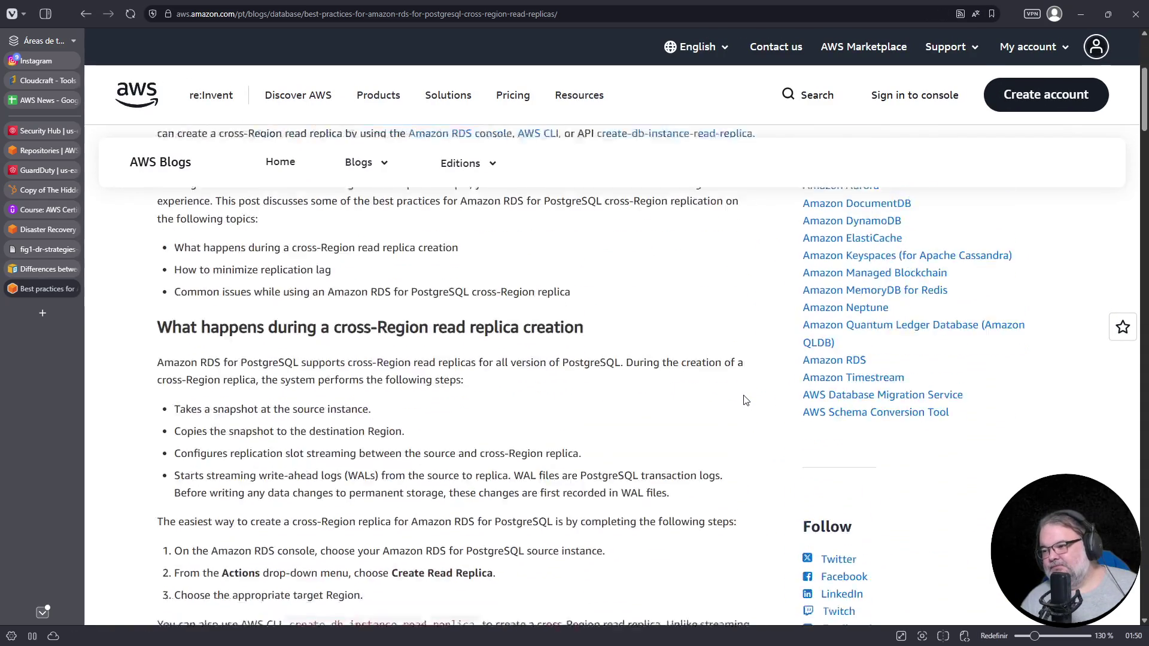
pyautogui.hotkey('ctrl', 'f')
# Find 'minimize' in the blog post and jump to its second match
pyautogui.write('minimize')
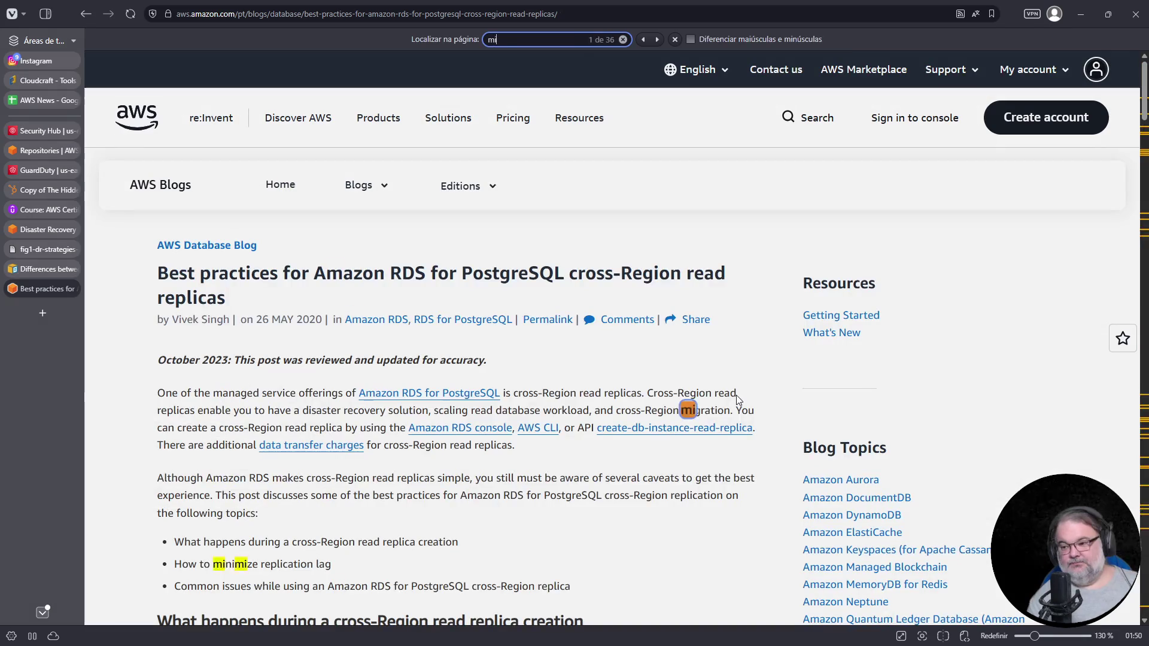
pyautogui.press('Return')
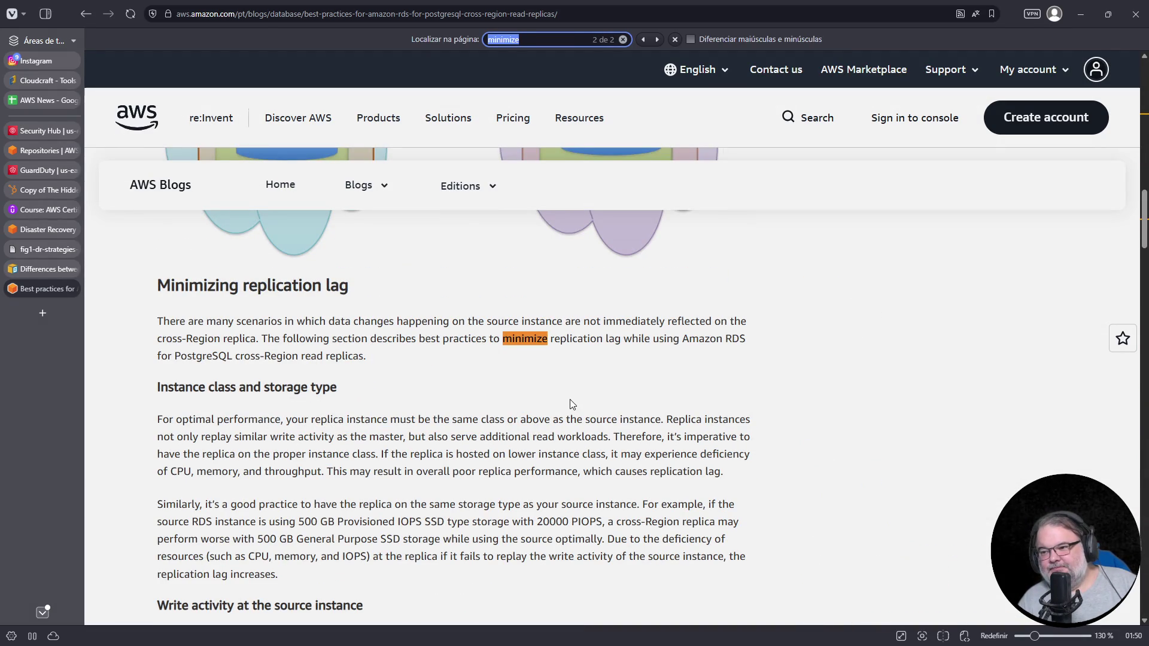
pyautogui.scroll(-1, 501, 381)
pyautogui.scroll(-2, 501, 381)
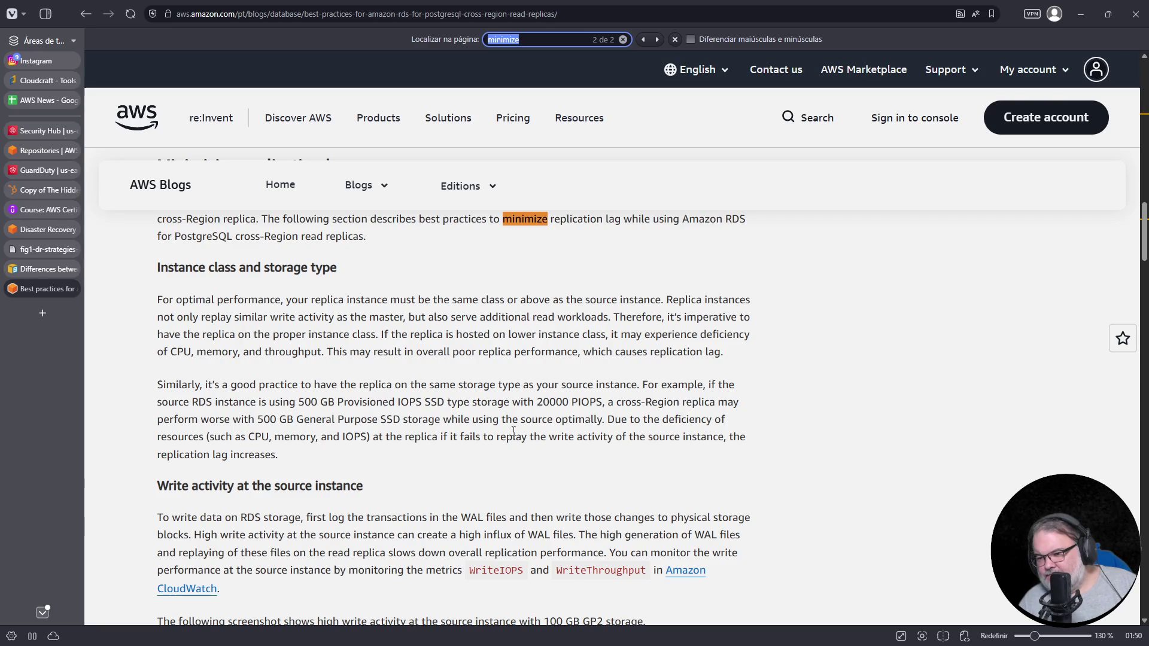
# Read the Minimizing replication lag section down to the standby delay parameters, zooming to 140%
pyautogui.scroll(-3, 344, 392)
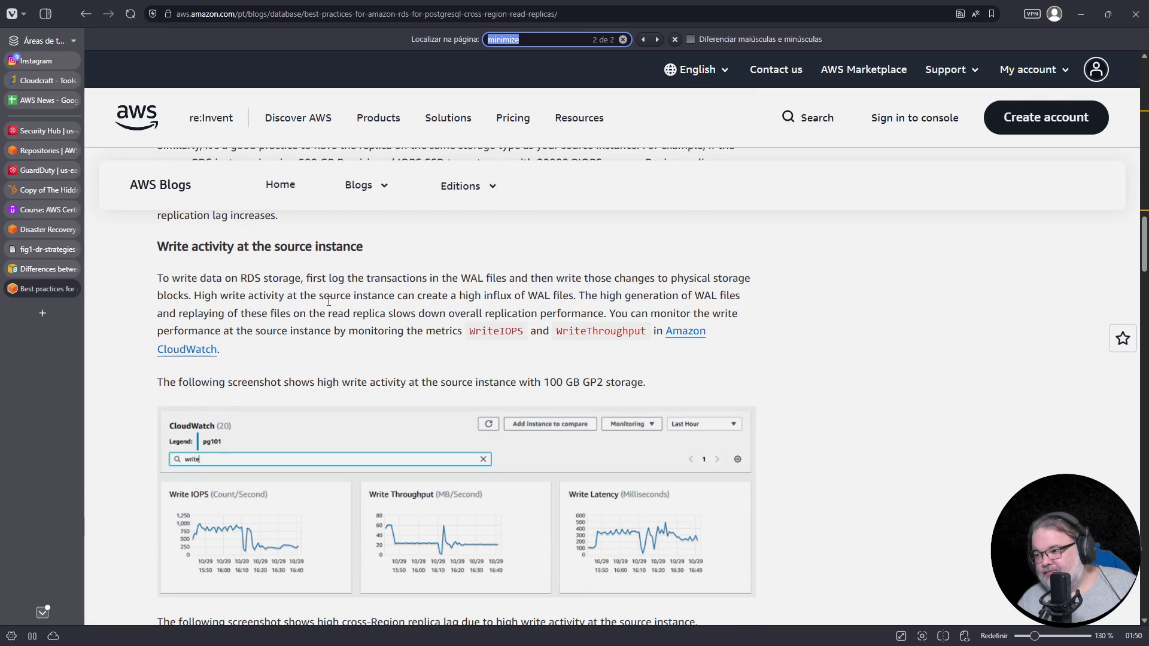
pyautogui.scroll(-3, 688, 332)
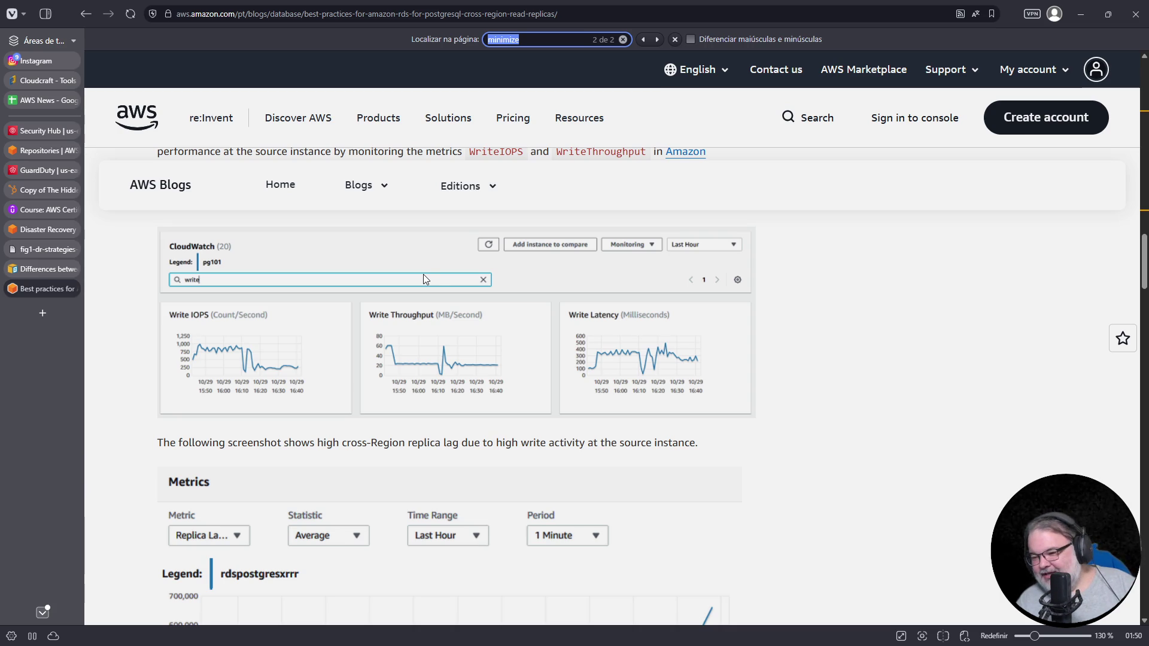
pyautogui.scroll(-3, 429, 342)
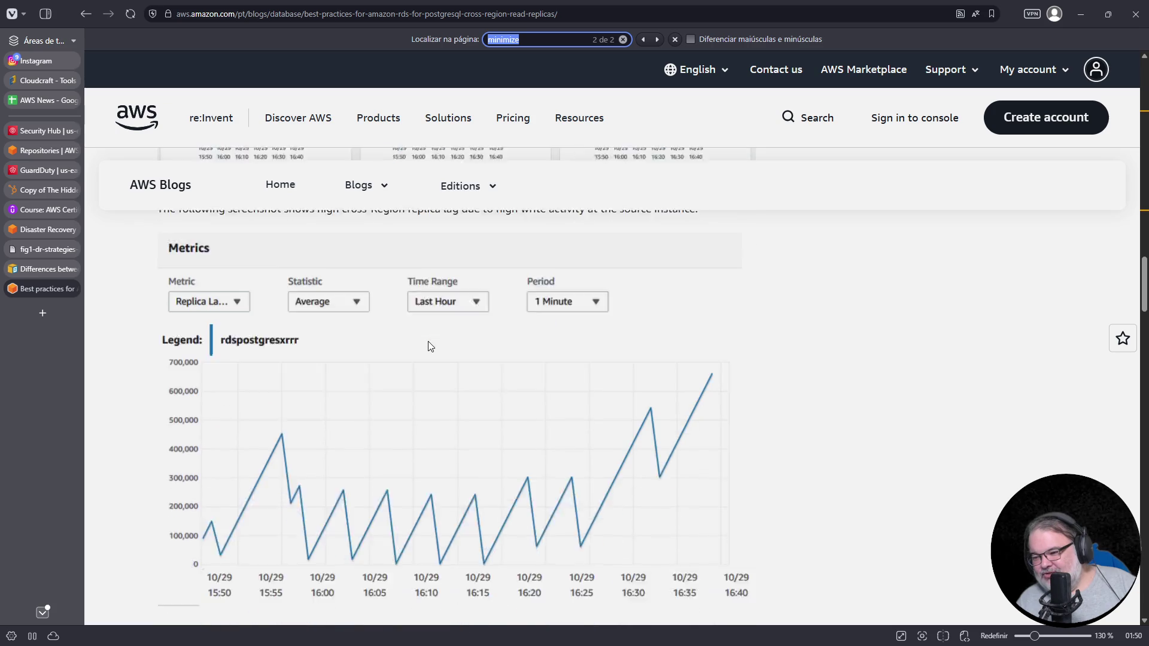
pyautogui.scroll(-2, 429, 346)
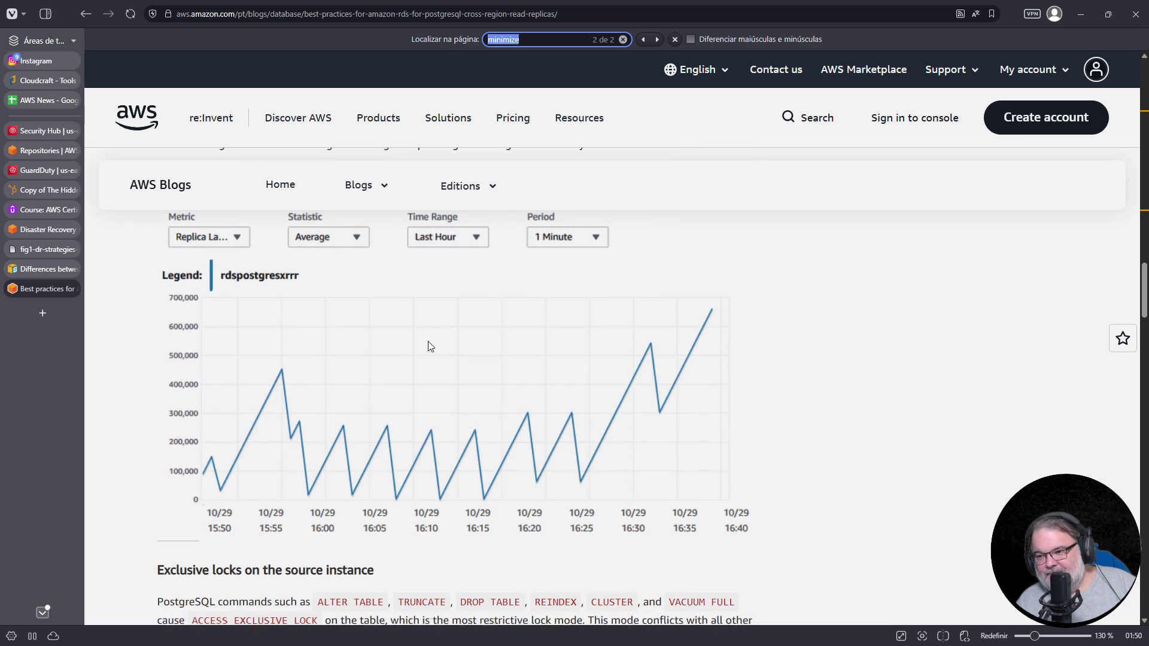
pyautogui.scroll(3, 429, 346)
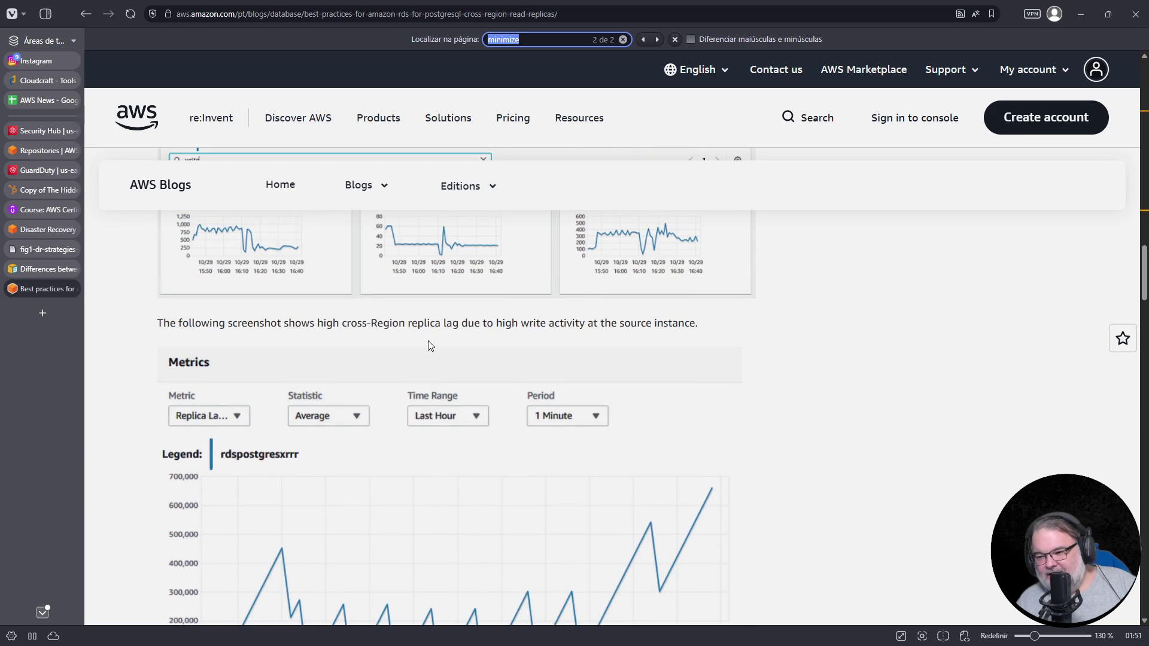
pyautogui.scroll(-5, 428, 345)
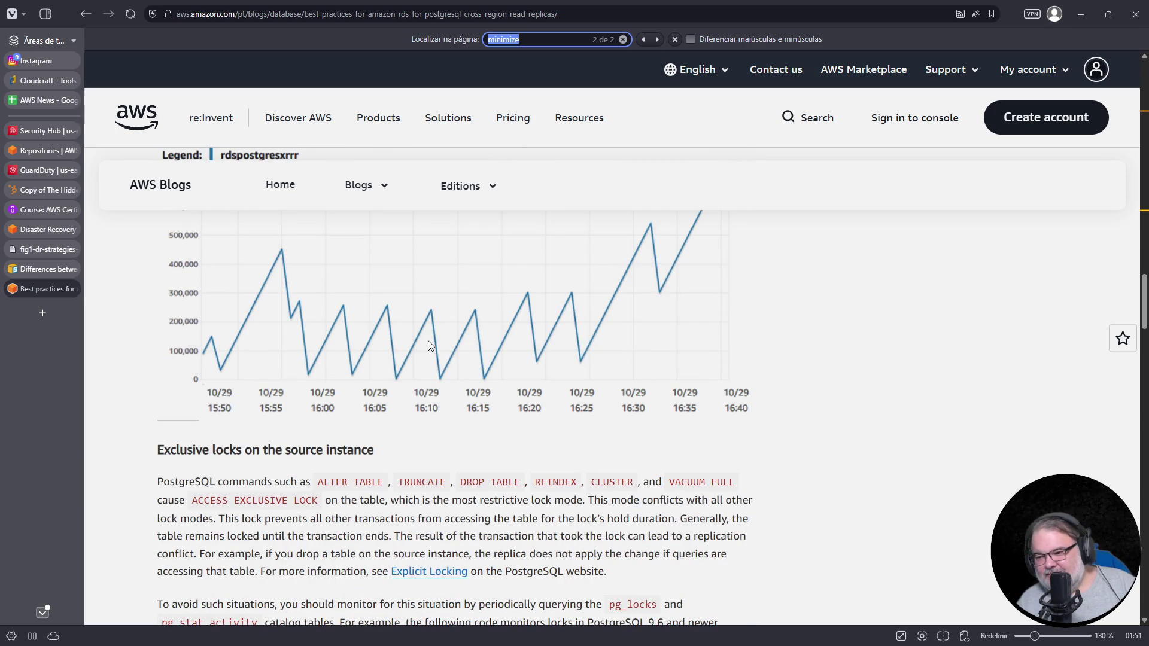
pyautogui.scroll(10, 429, 340)
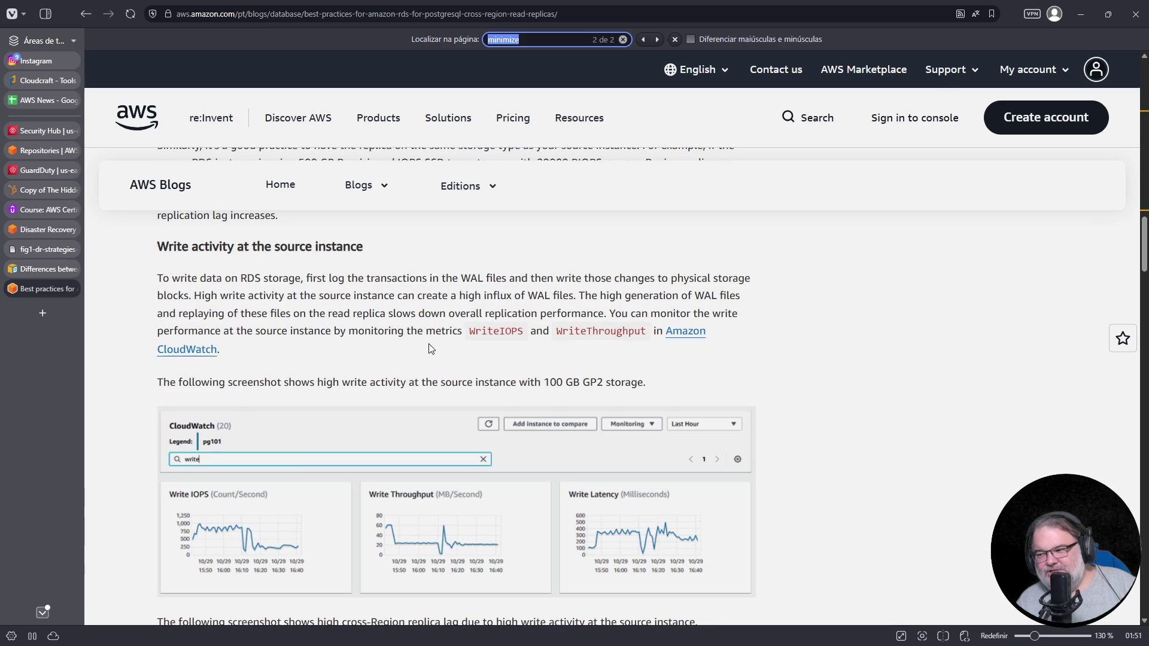
pyautogui.scroll(4, 429, 350)
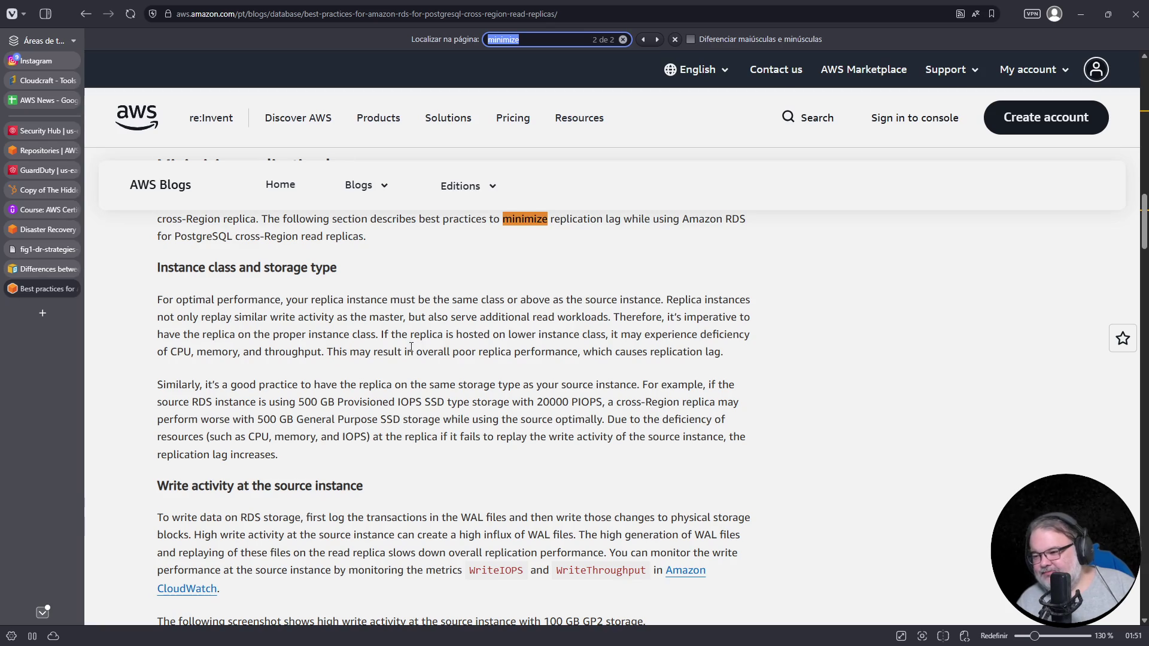
pyautogui.scroll(-10, 412, 348)
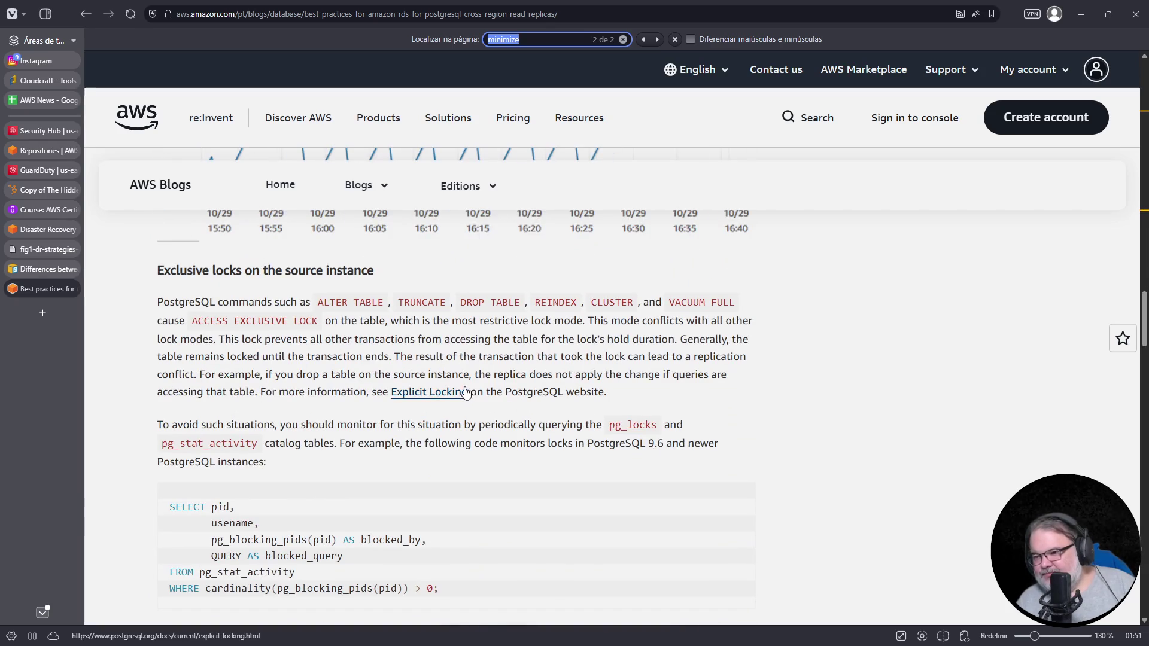
pyautogui.scroll(-6, 465, 392)
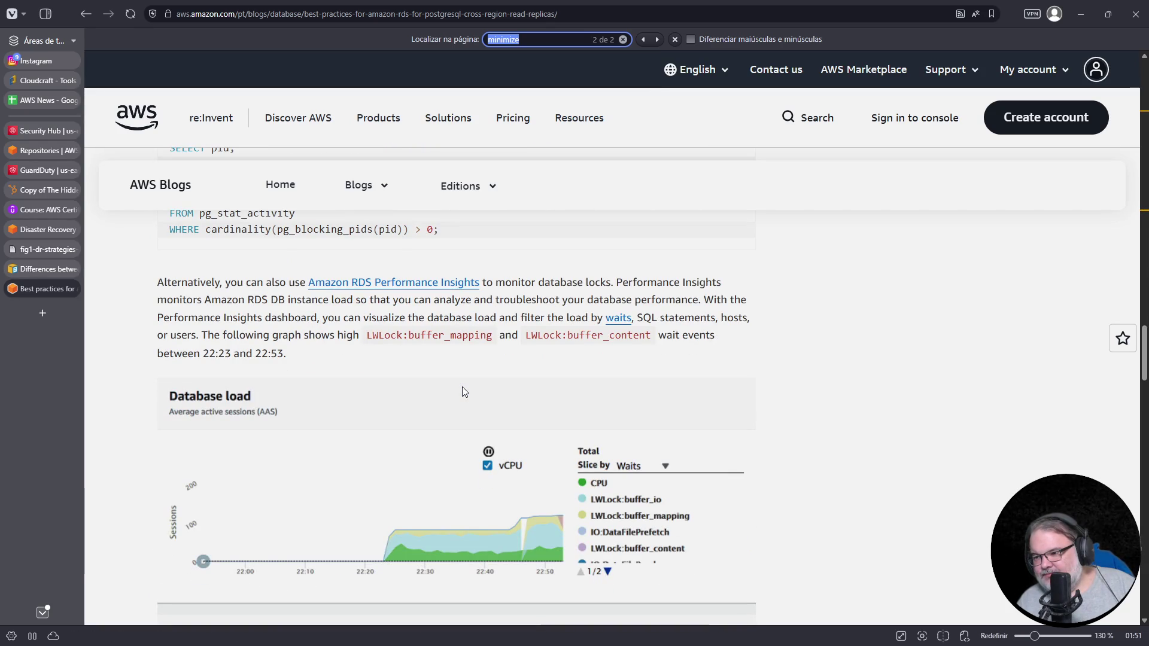
pyautogui.scroll(-15, 464, 393)
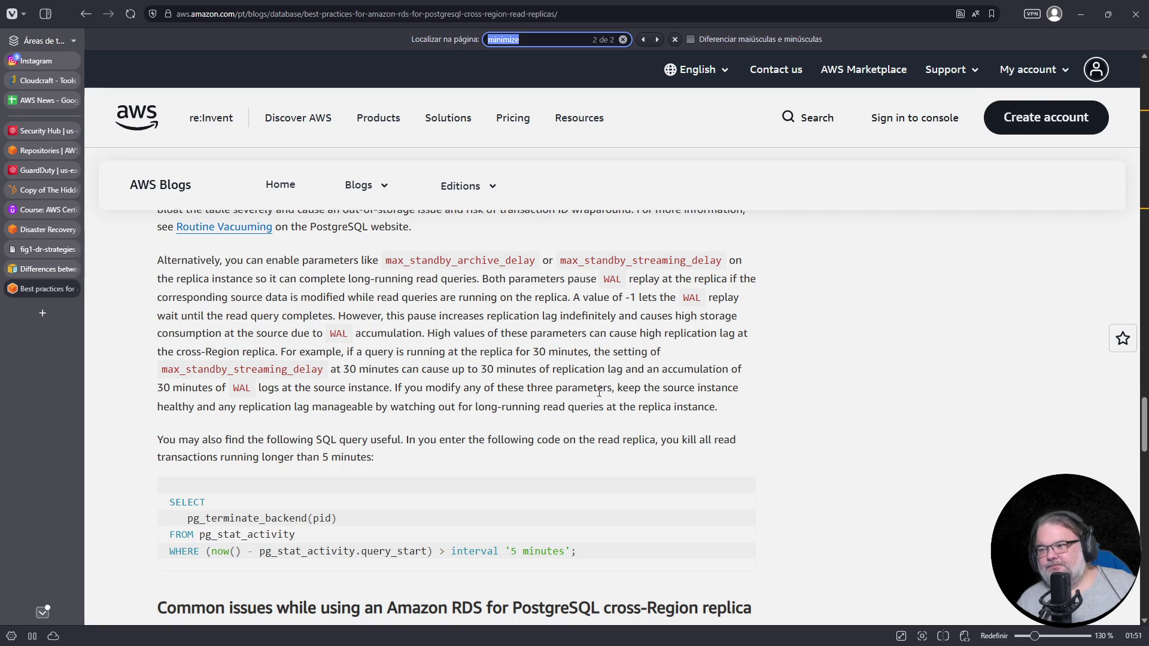
pyautogui.hotkey('ctrl', '+')
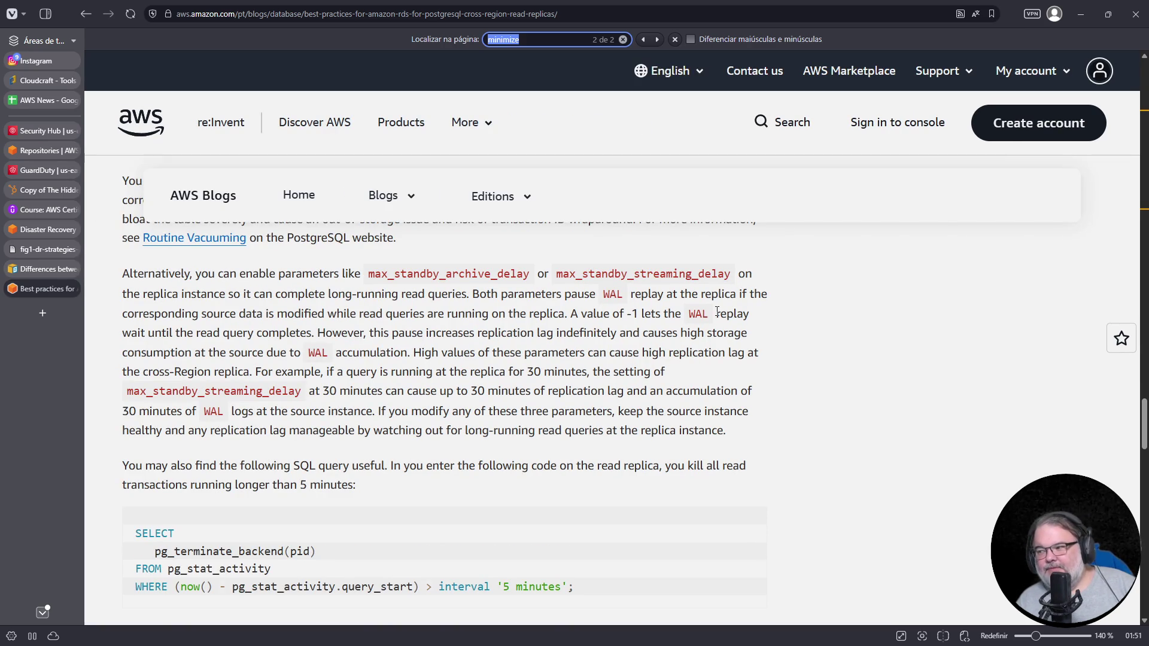
# Highlight the max_standby_streaming_delay sentences on replication lag and 30 minutes of WAL accumulation
pyautogui.moveTo(392, 333)
pyautogui.mouseDown()
pyautogui.moveTo(629, 373)
pyautogui.moveTo(659, 356)
pyautogui.moveTo(527, 333)
pyautogui.moveTo(754, 355)
pyautogui.moveTo(595, 354)
pyautogui.mouseUp()
pyautogui.click(299, 365)
pyautogui.moveTo(190, 356)
pyautogui.mouseDown()
pyautogui.moveTo(346, 374)
pyautogui.moveTo(399, 355)
pyautogui.moveTo(391, 374)
pyautogui.moveTo(487, 392)
pyautogui.moveTo(485, 371)
pyautogui.moveTo(590, 372)
pyautogui.moveTo(521, 371)
pyautogui.mouseUp()
pyautogui.click(405, 356)
pyautogui.click(348, 374)
pyautogui.moveTo(128, 393)
pyautogui.mouseDown()
pyautogui.moveTo(226, 392)
pyautogui.moveTo(298, 412)
pyautogui.moveTo(302, 392)
pyautogui.moveTo(473, 392)
pyautogui.moveTo(622, 412)
pyautogui.moveTo(625, 384)
pyautogui.mouseUp()
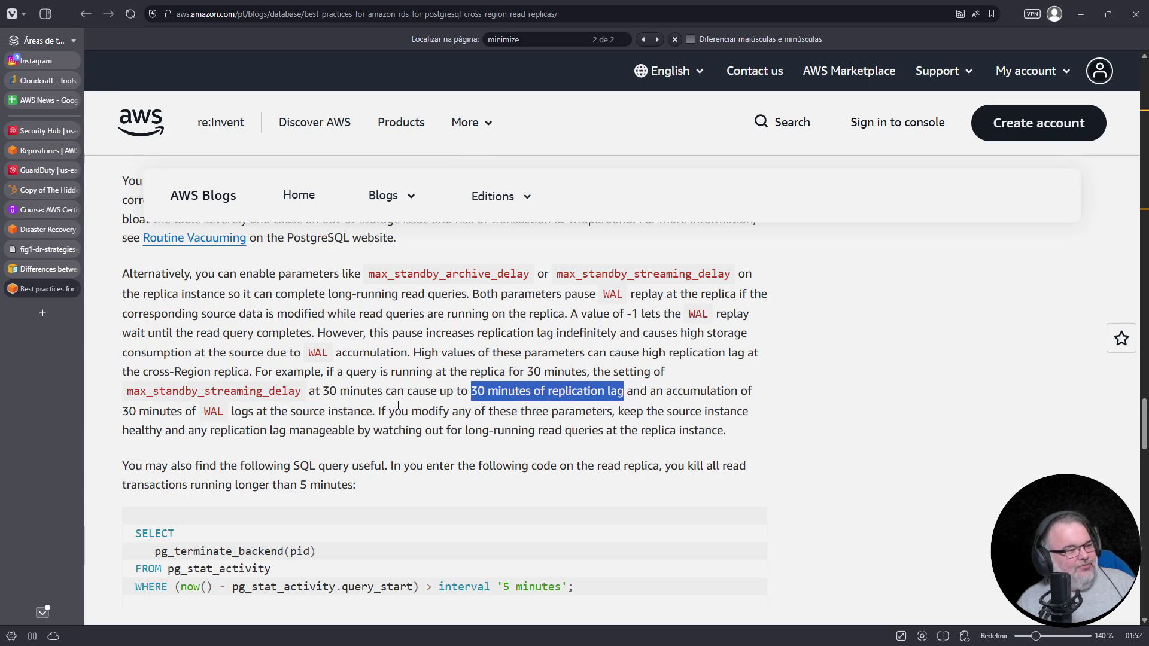
pyautogui.moveTo(129, 412); pyautogui.dragTo(231, 412)
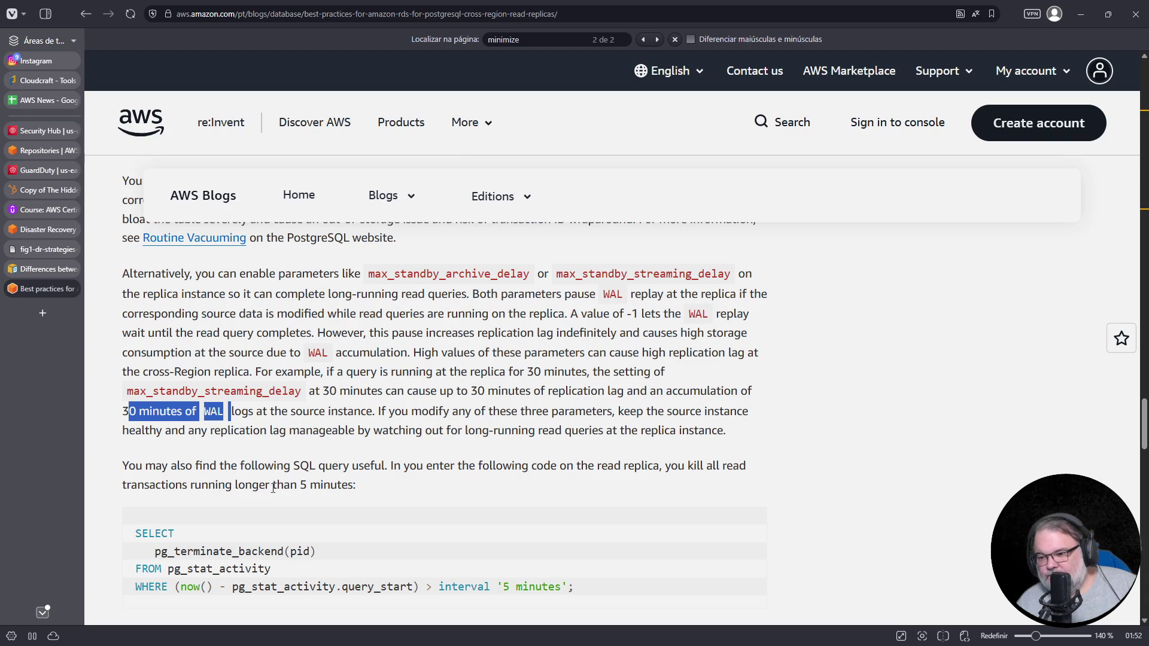
pyautogui.scroll(-1, 379, 471)
pyautogui.scroll(-3, 380, 471)
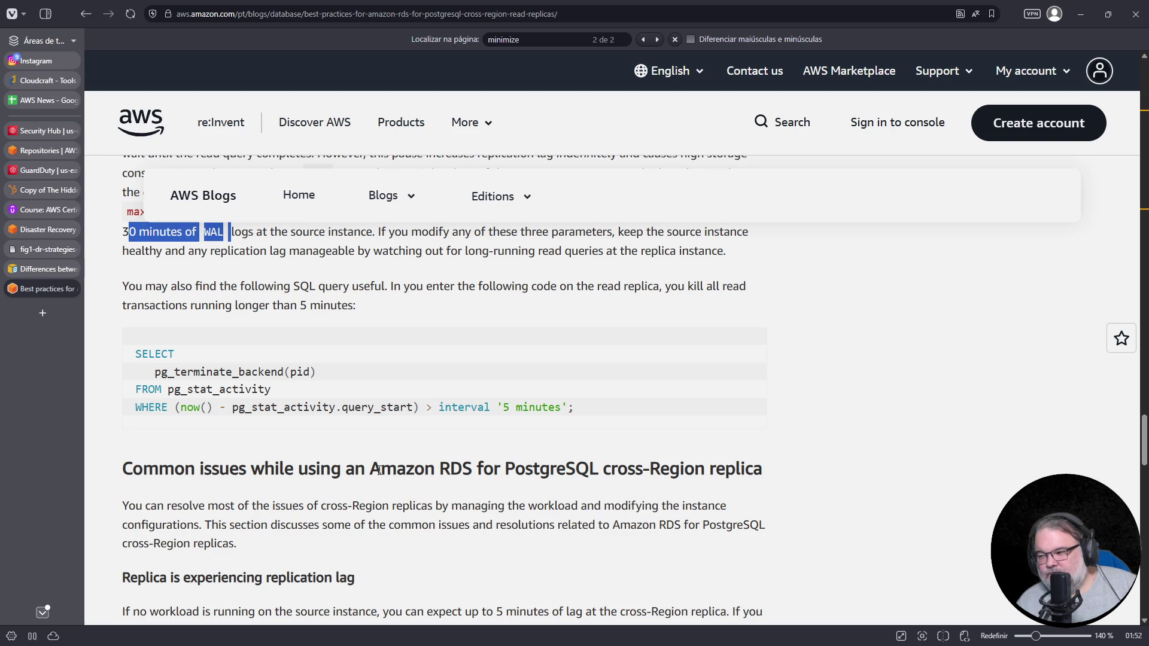
# Highlight the 'Replica is experiencing replication lag' sentence about 5 minutes of lag
pyautogui.scroll(-4, 379, 471)
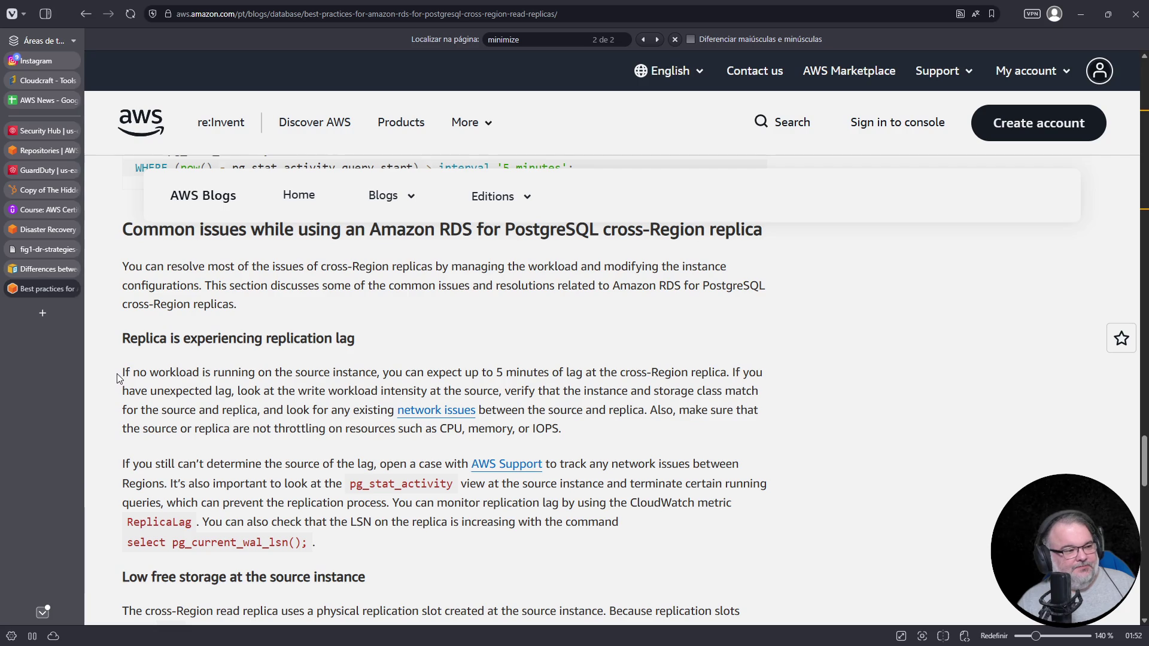
pyautogui.moveTo(122, 374)
pyautogui.mouseDown()
pyautogui.moveTo(384, 392)
pyautogui.moveTo(563, 373)
pyautogui.moveTo(734, 374)
pyautogui.mouseUp()
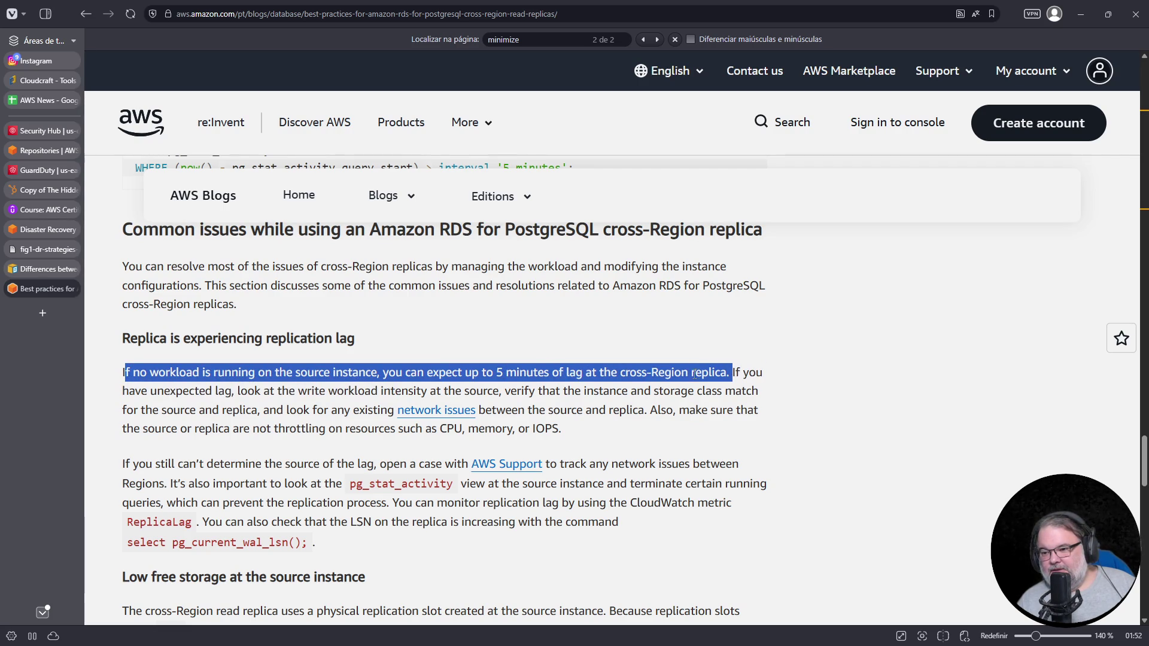
pyautogui.rightClick(734, 373)
pyautogui.click(706, 390)
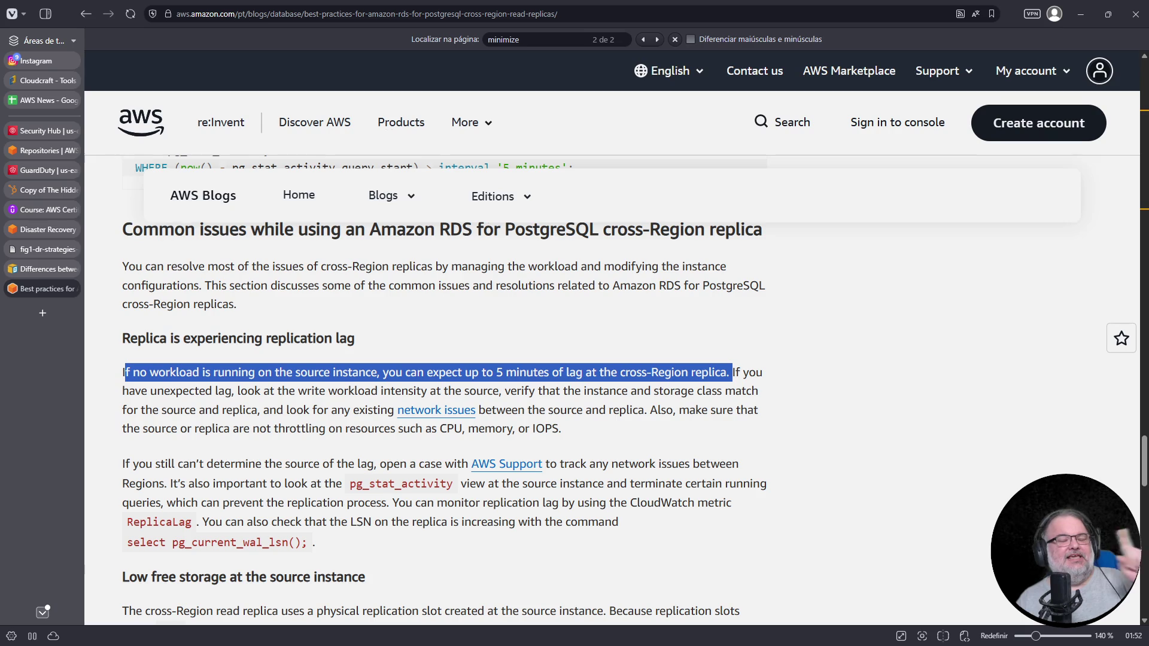
# Back on Udemy question 3, highlight the answer text about lag and storage class
pyautogui.hotkey('alt', 'Tab')
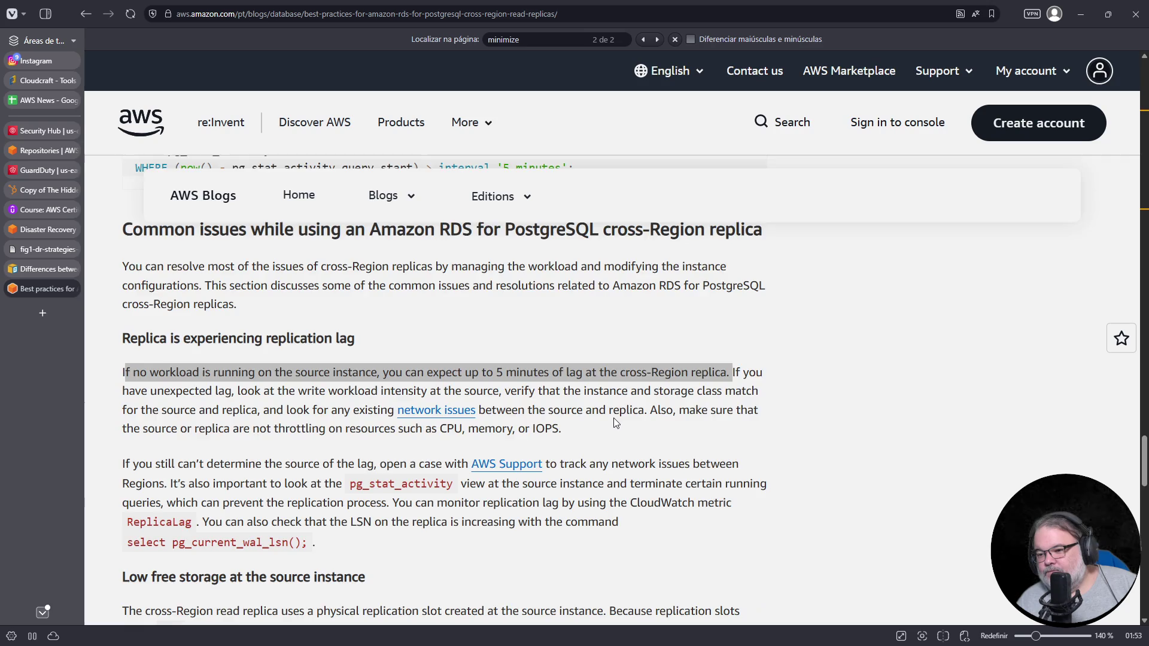
pyautogui.scroll(-3, 614, 419)
pyautogui.scroll(2, 466, 364)
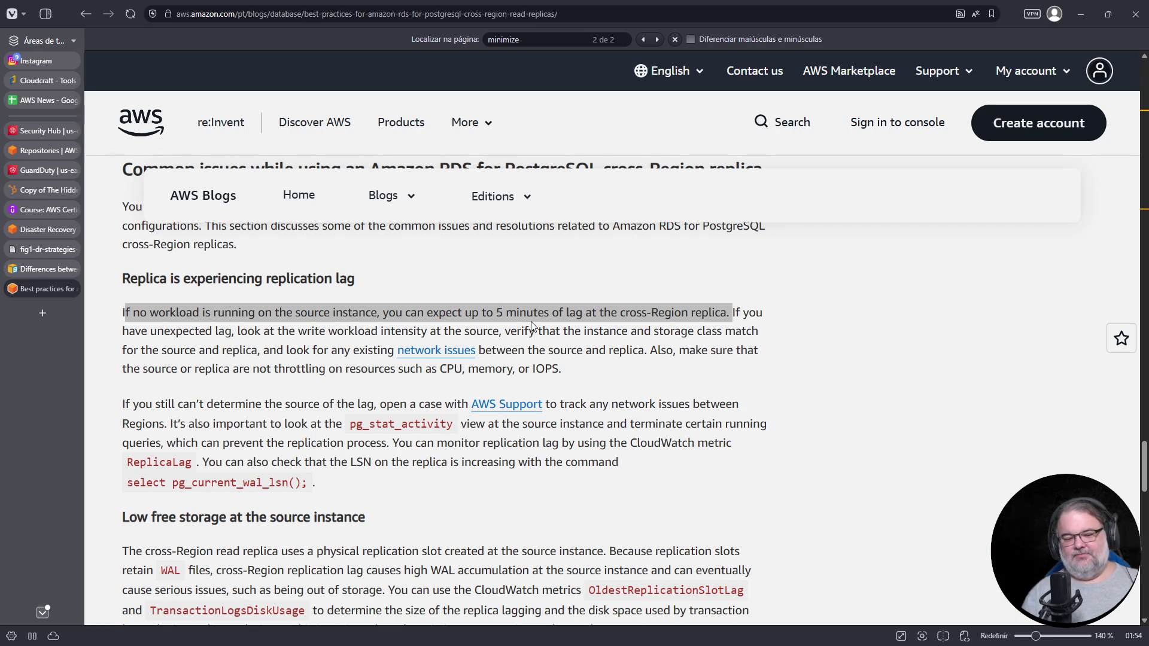
pyautogui.click(708, 331)
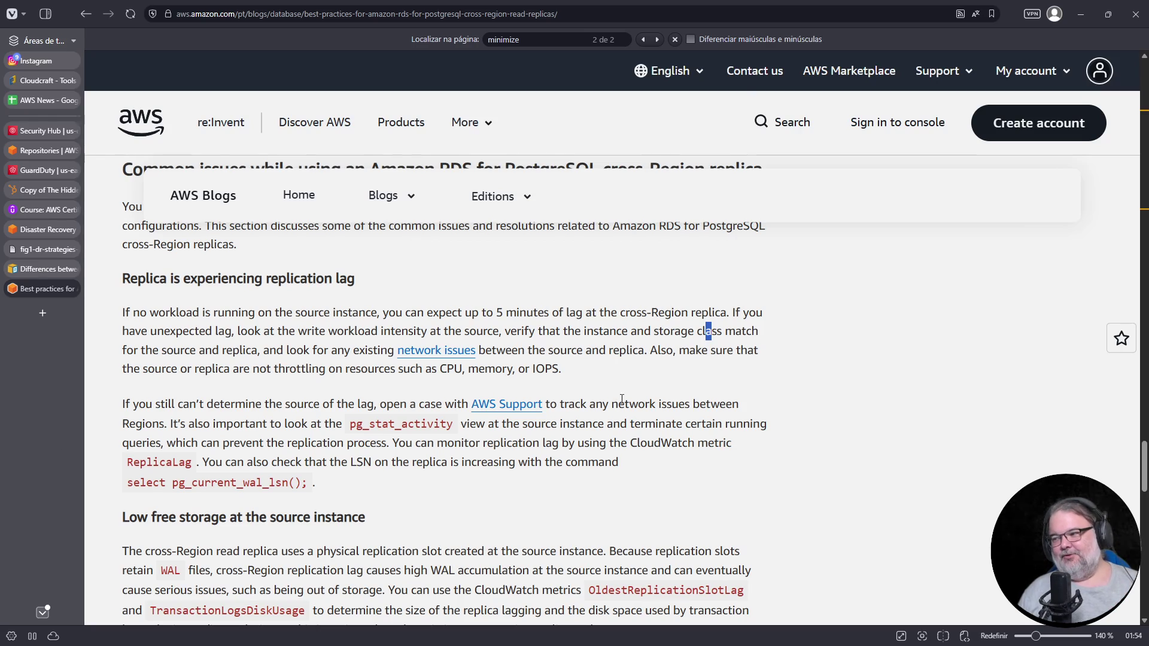
pyautogui.moveTo(497, 313)
pyautogui.mouseDown()
pyautogui.moveTo(684, 331)
pyautogui.moveTo(729, 312)
pyautogui.mouseUp()
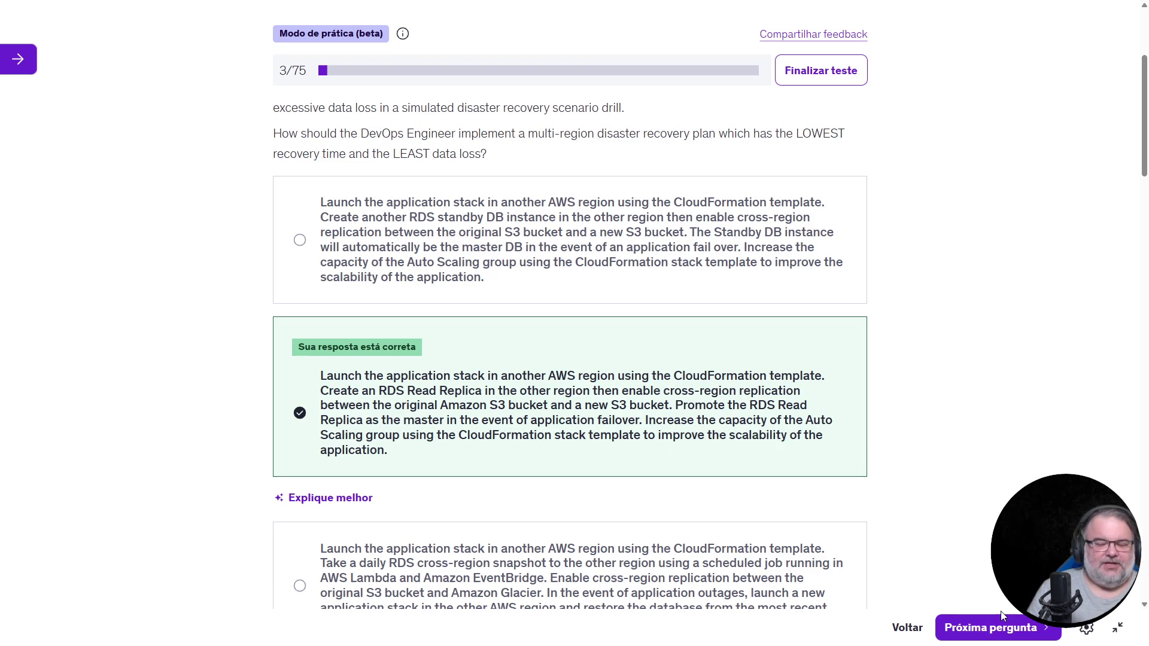
# Advance to question 4 and highlight 'Multi-AZ' and the minimal-downtime upgrade requirement
pyautogui.click(1002, 628)
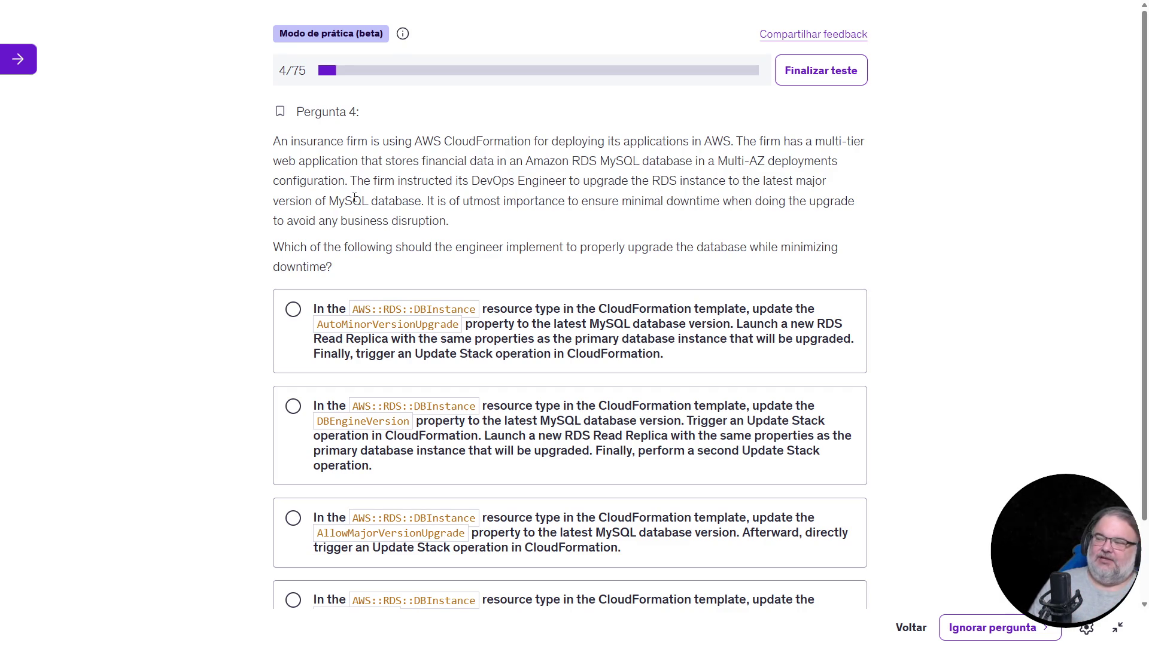
pyautogui.moveTo(718, 161); pyautogui.dragTo(879, 170)
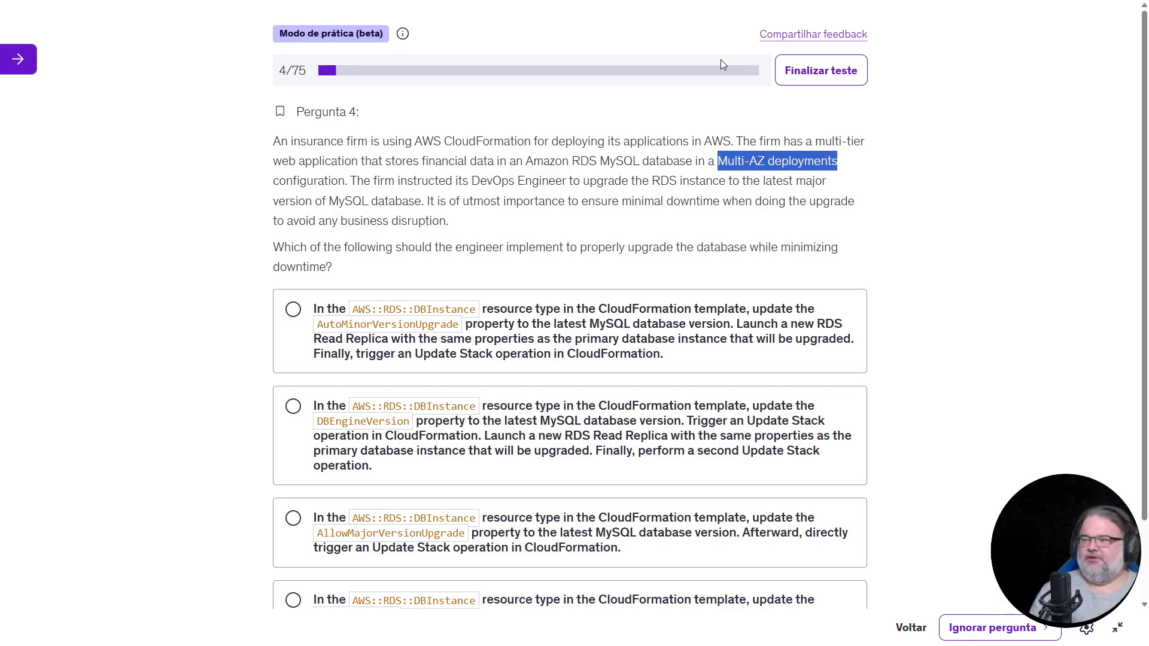
pyautogui.click(353, 181)
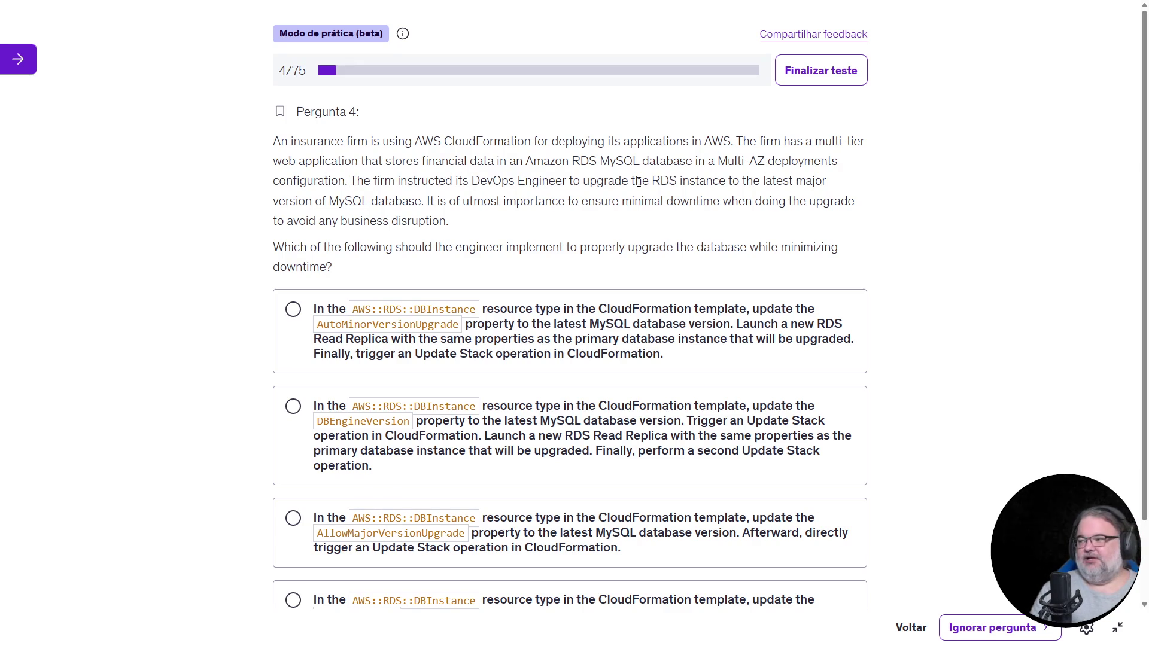
pyautogui.moveTo(718, 162); pyautogui.dragTo(765, 161)
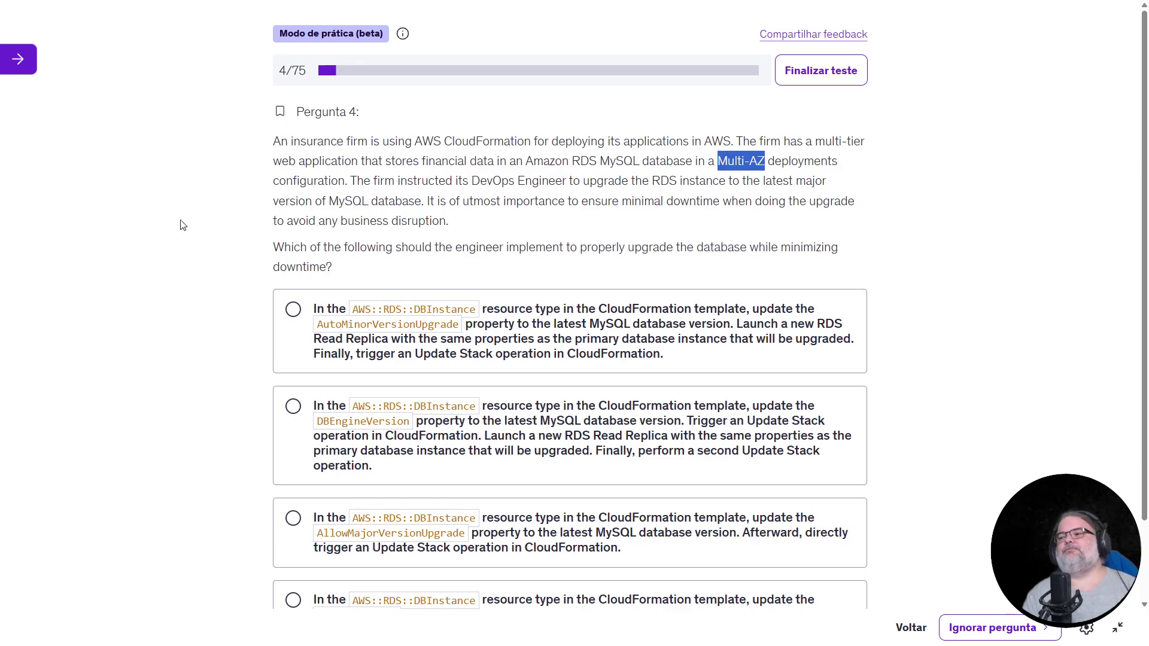
pyautogui.moveTo(351, 181)
pyautogui.mouseDown()
pyautogui.moveTo(505, 222)
pyautogui.moveTo(637, 202)
pyautogui.moveTo(648, 221)
pyautogui.mouseUp()
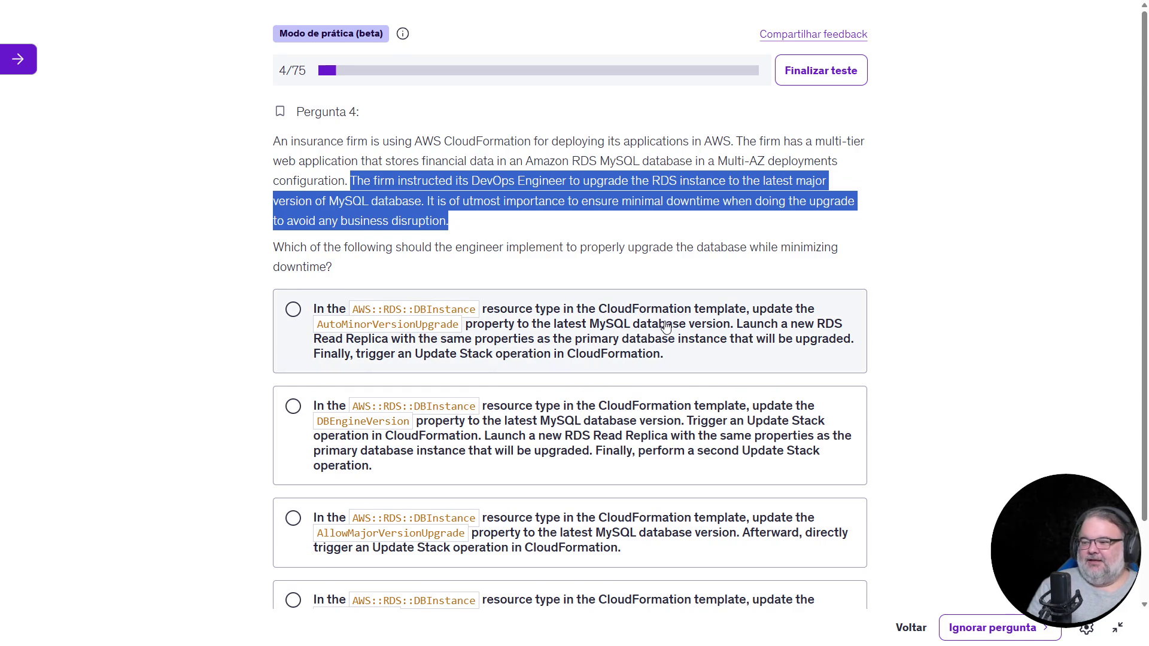
# Highlight 'latest major' in question 4 and select the first answer, AutoMinorVersionUpgrade
pyautogui.scroll(-2, 659, 327)
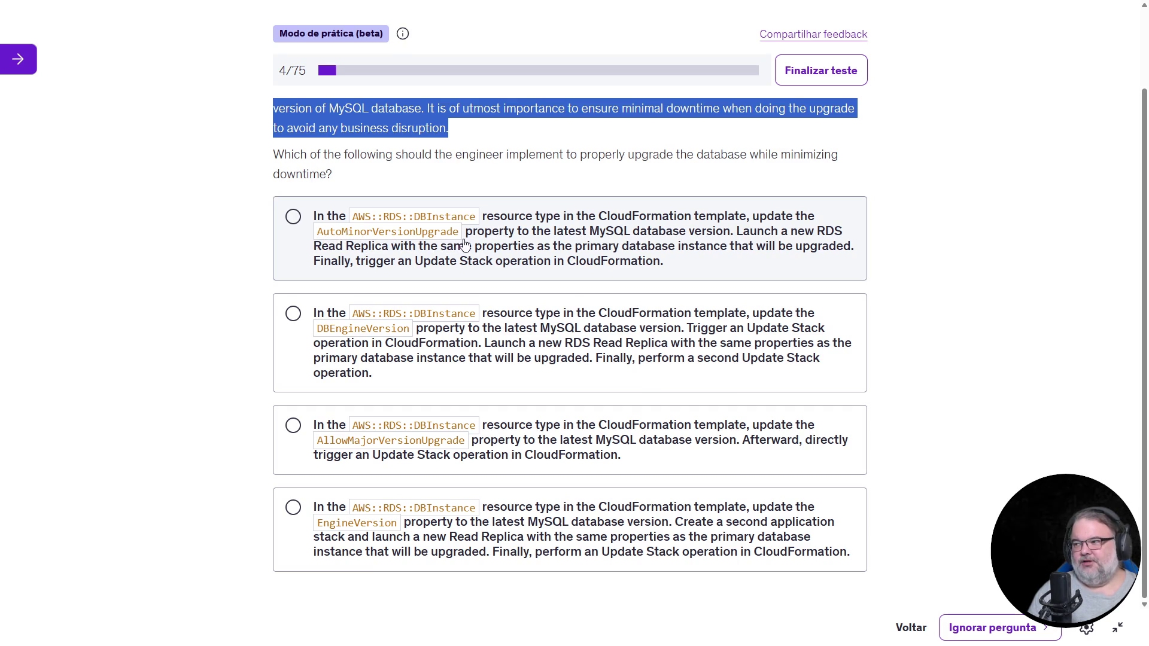
pyautogui.scroll(1, 539, 259)
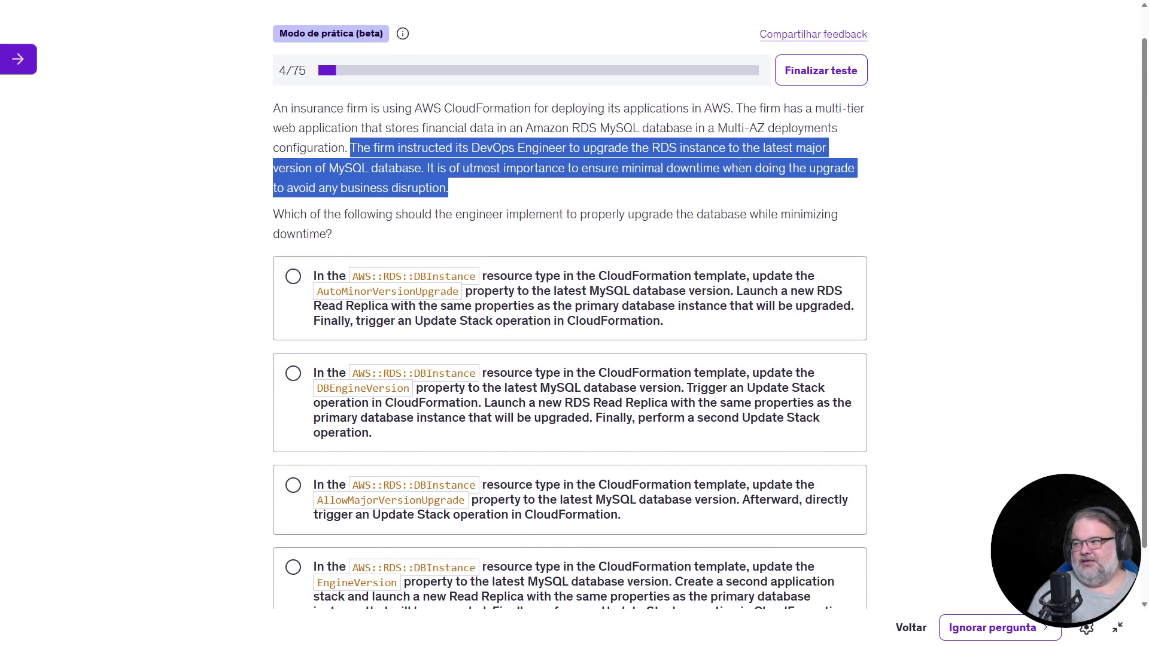
pyautogui.moveTo(764, 149); pyautogui.dragTo(835, 153)
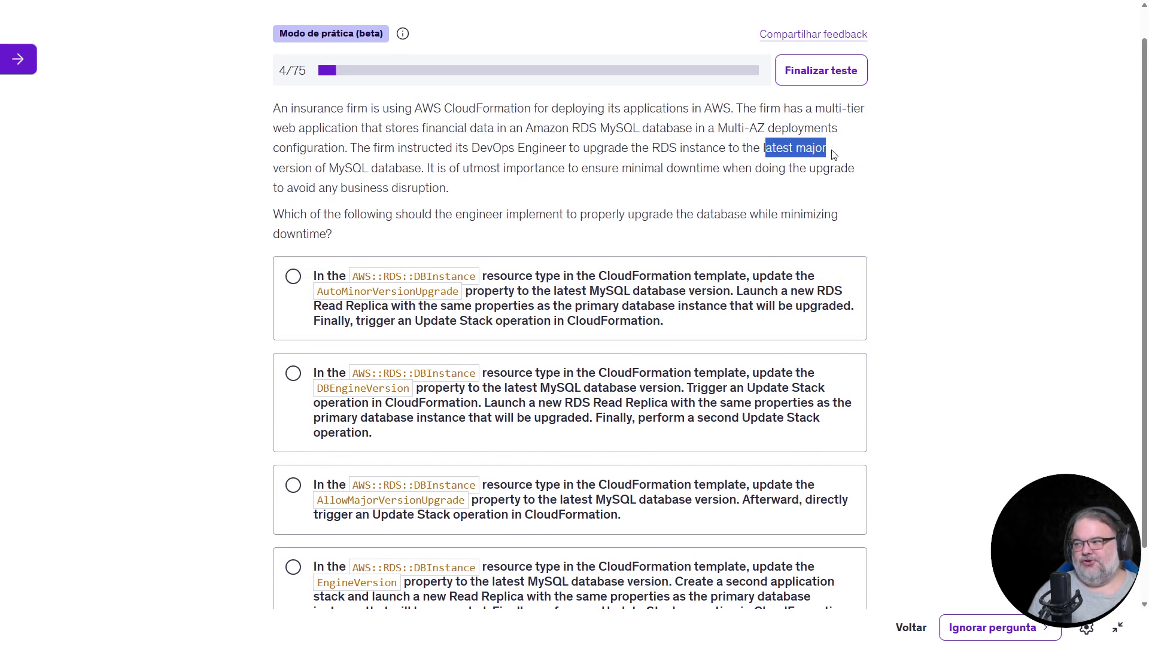
pyautogui.click(432, 328)
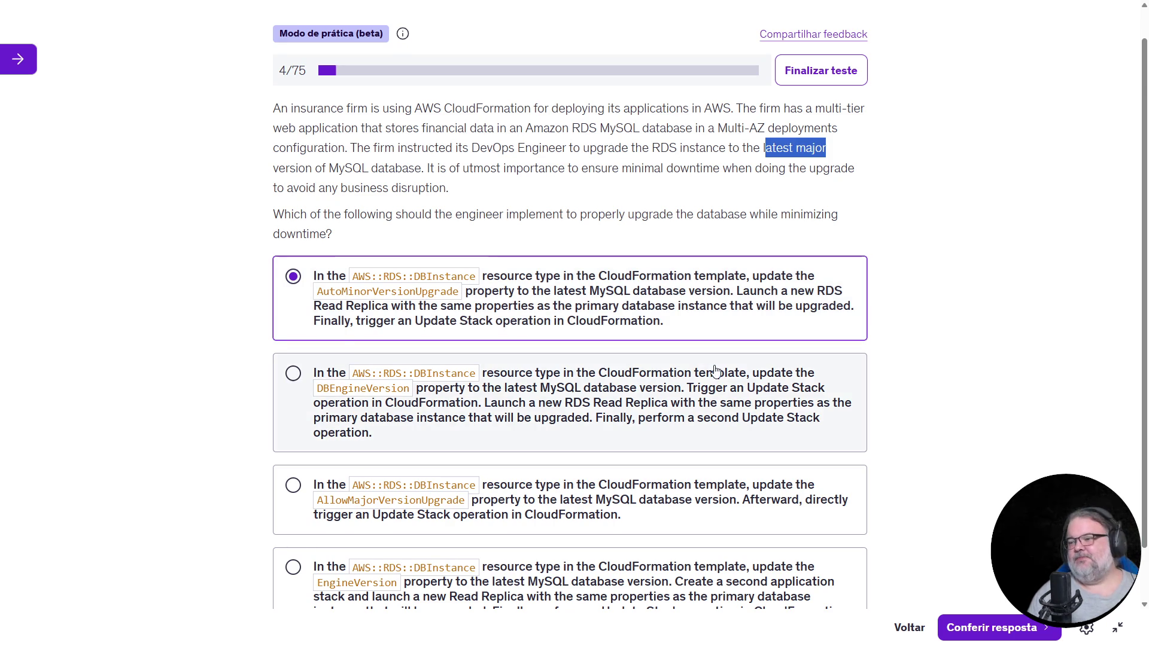
# Try the third option briefly, then settle on DBEngineVersion as question 4's answer
pyautogui.scroll(-1, 712, 371)
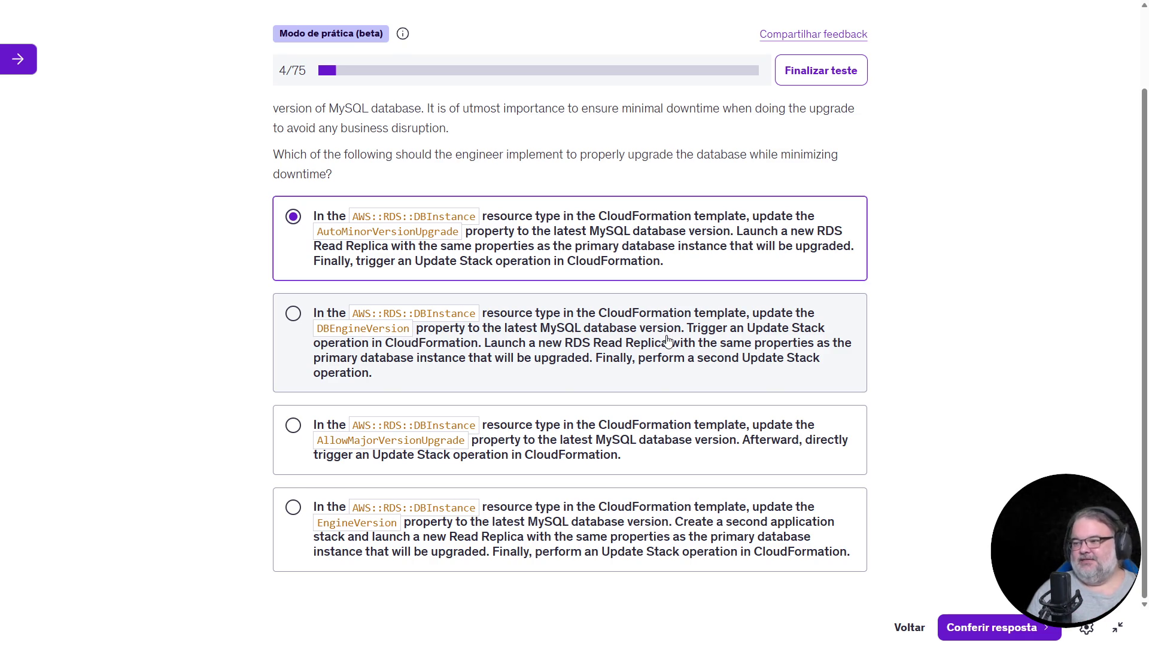
pyautogui.click(562, 353)
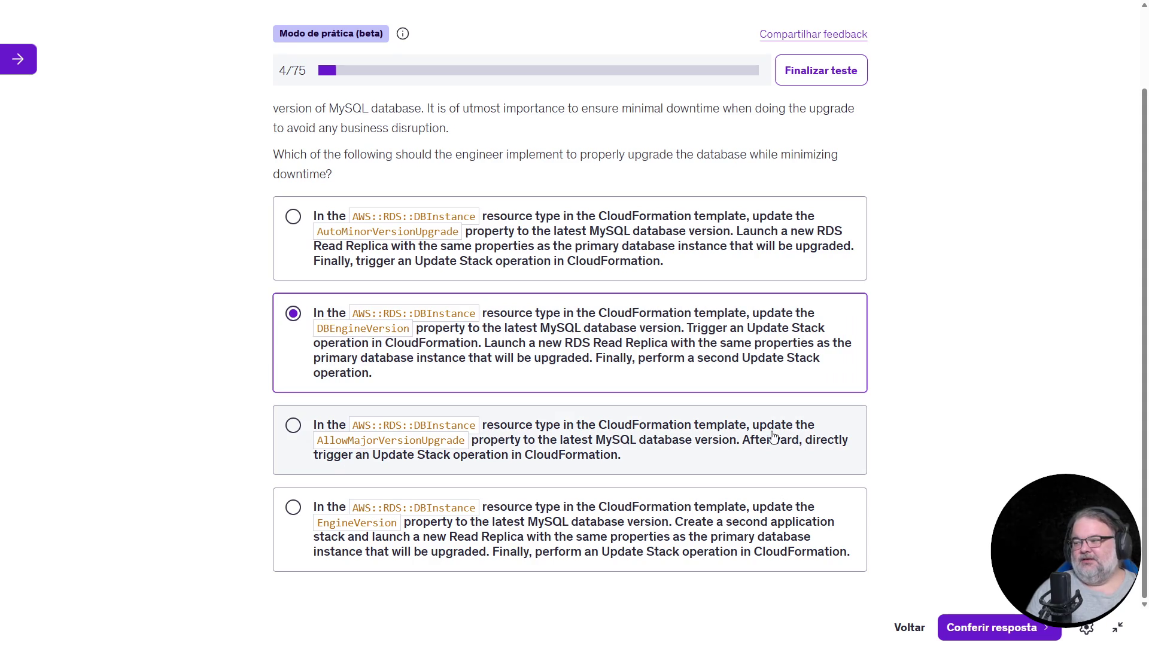
pyautogui.click(339, 452)
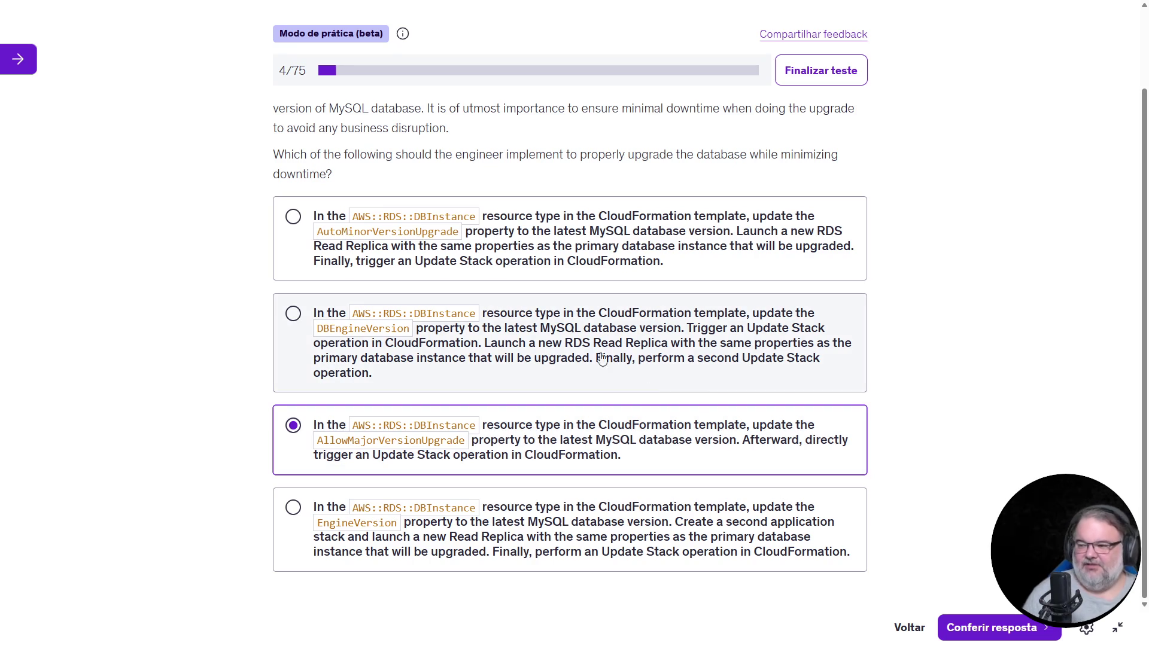
pyautogui.click(547, 343)
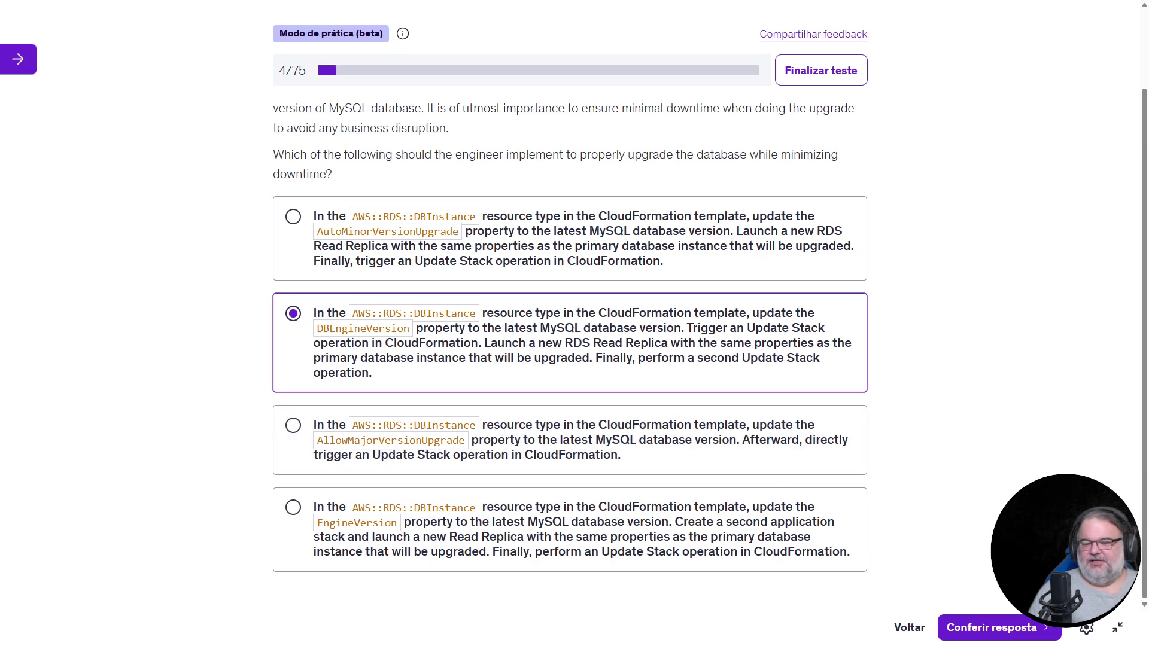
# Weigh EngineVersion and DBEngineVersion, choose AllowMajorVersionUpgrade, and dismiss the paused-quiz notice
pyautogui.click(628, 455)
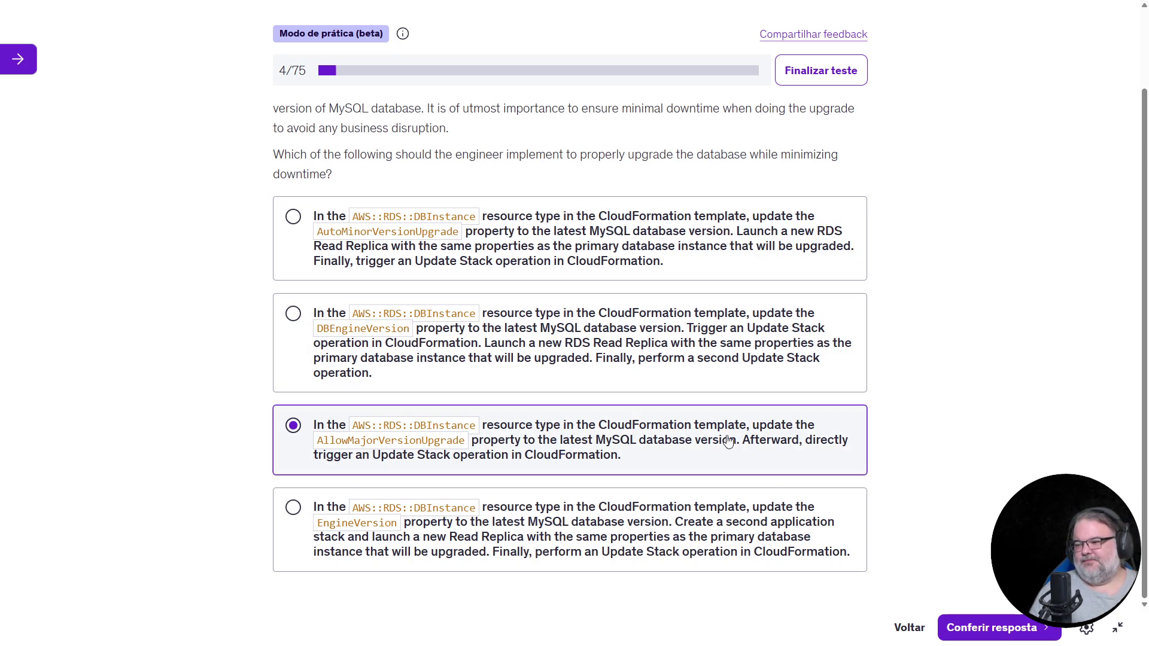
pyautogui.click(536, 523)
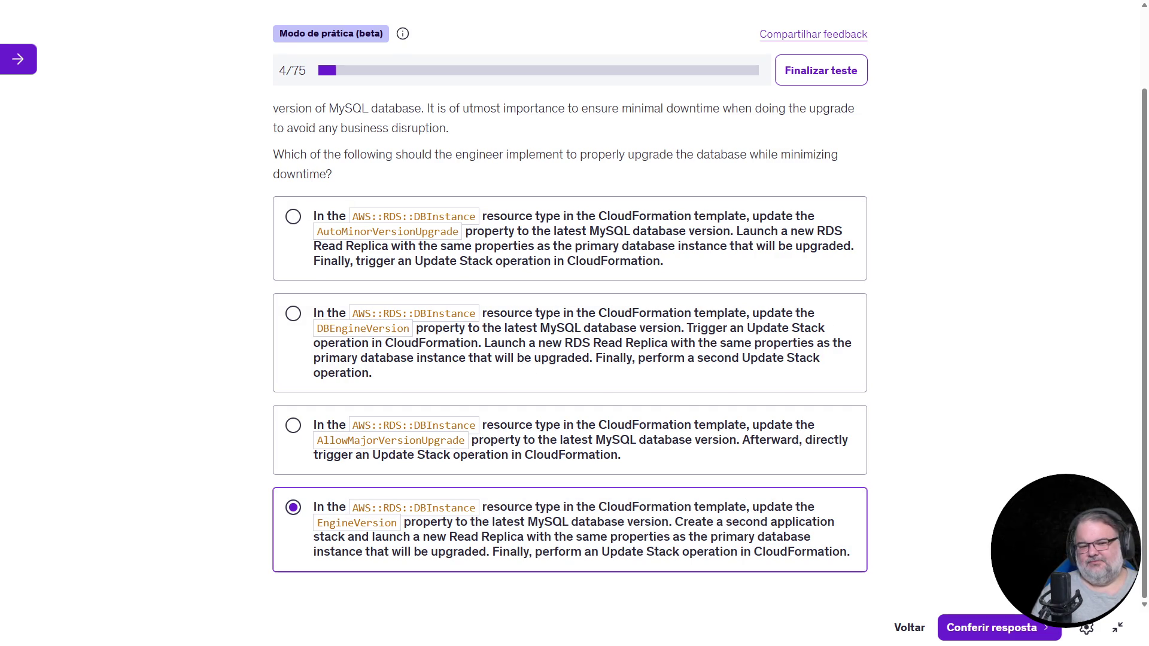
pyautogui.click(413, 377)
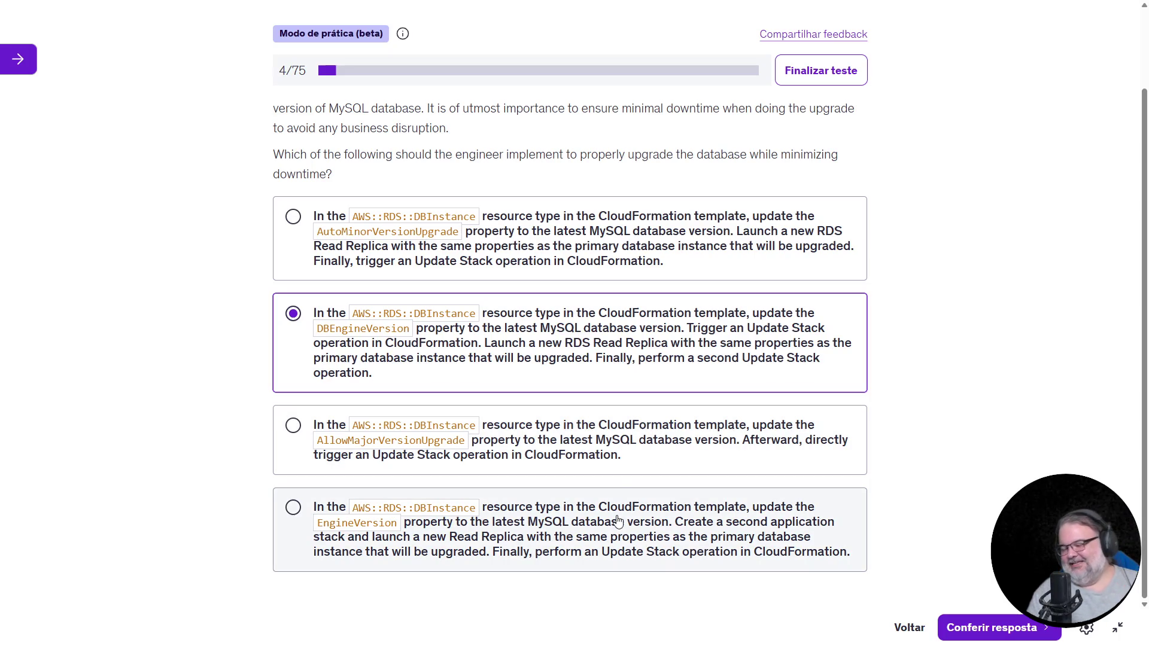
pyautogui.click(662, 443)
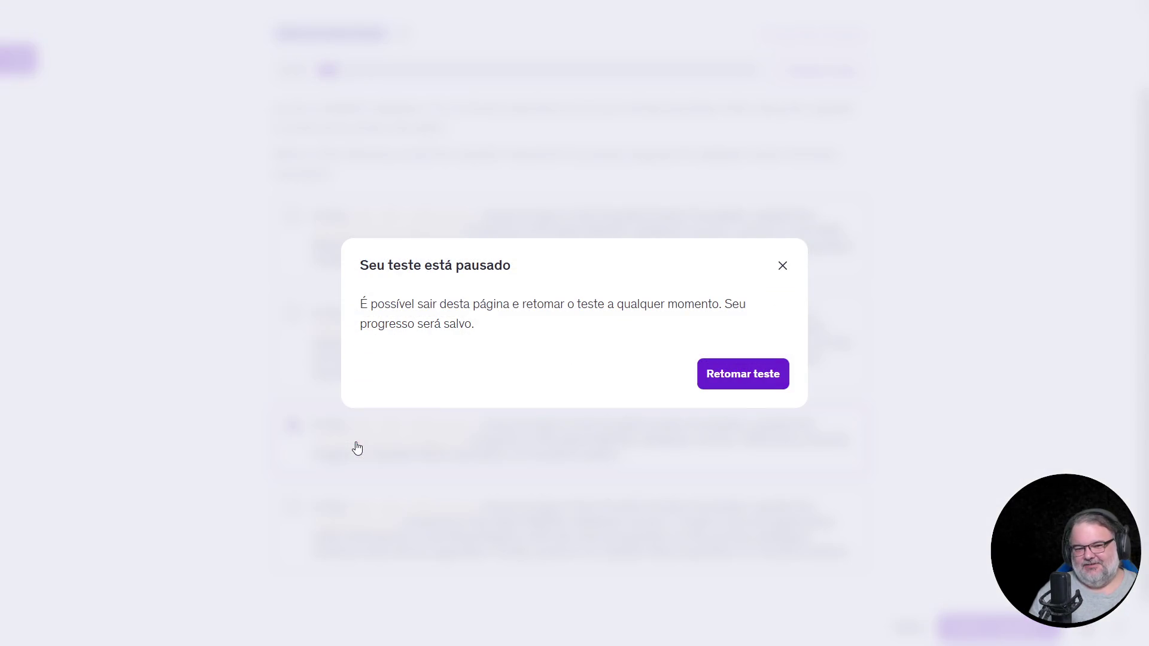
pyautogui.click(783, 266)
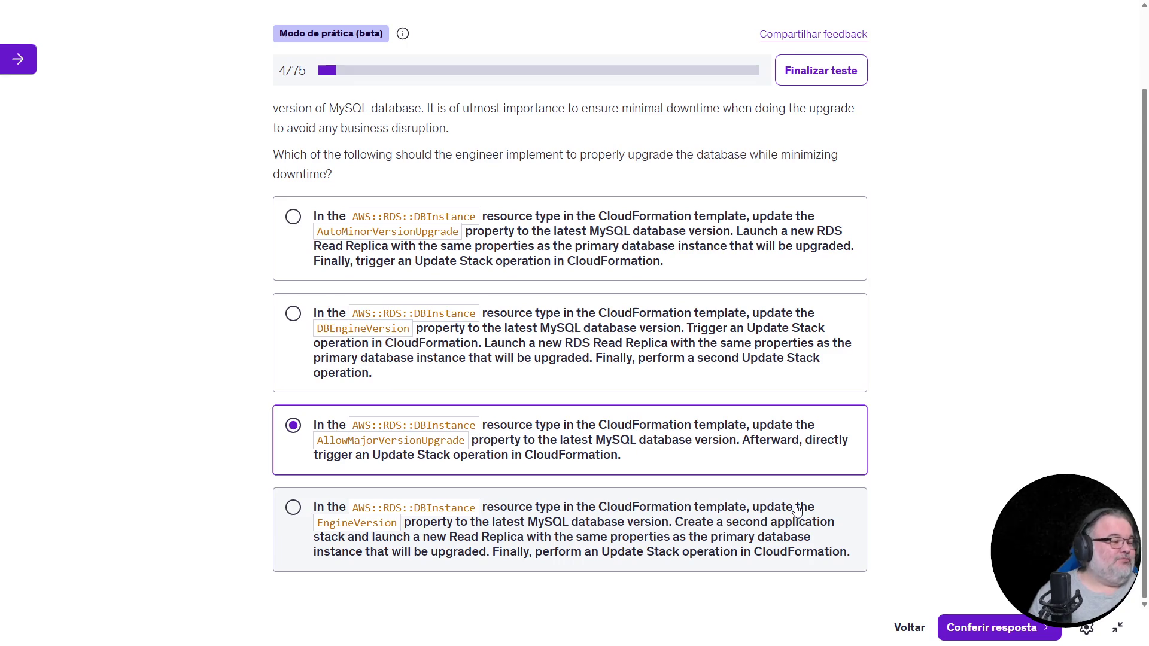
# Check question 4's answer and highlight EngineVersion in the correct option
pyautogui.click(1001, 630)
pyautogui.scroll(-2, 843, 450)
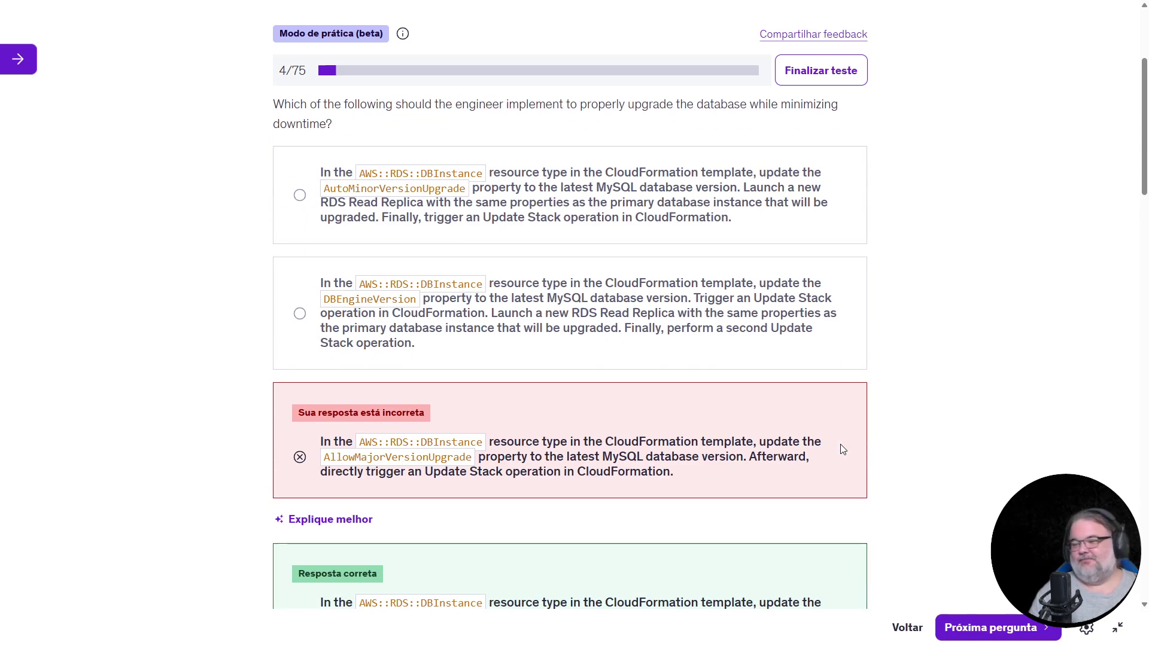
pyautogui.scroll(-5, 860, 457)
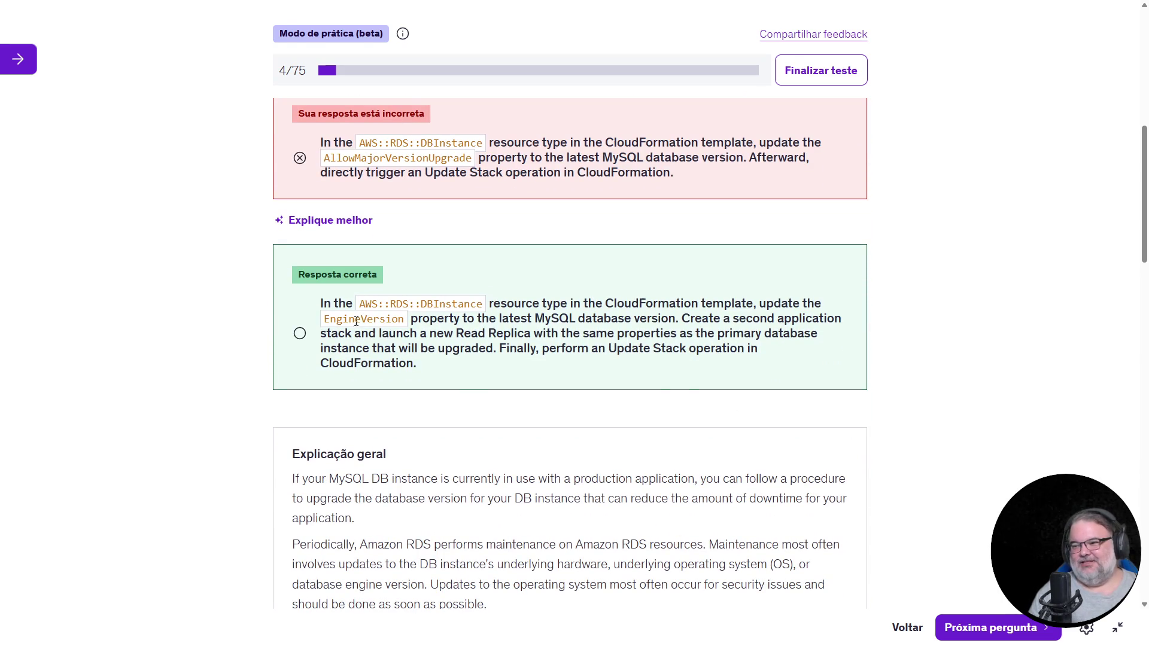
pyautogui.moveTo(325, 319); pyautogui.dragTo(406, 321)
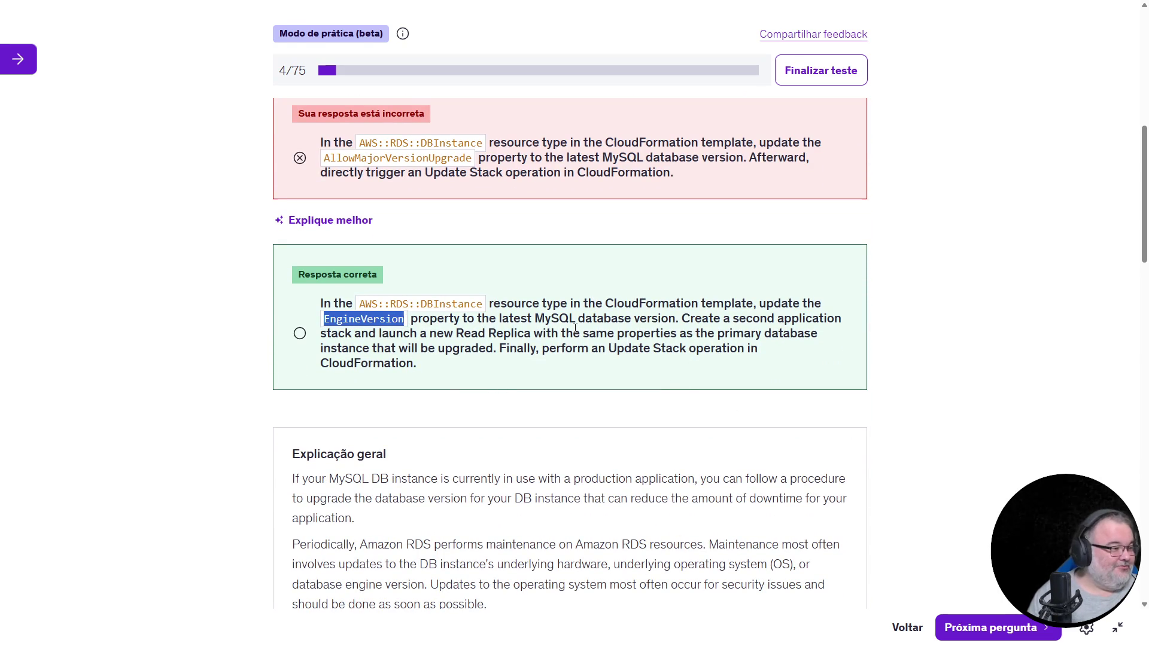
pyautogui.scroll(4, 530, 370)
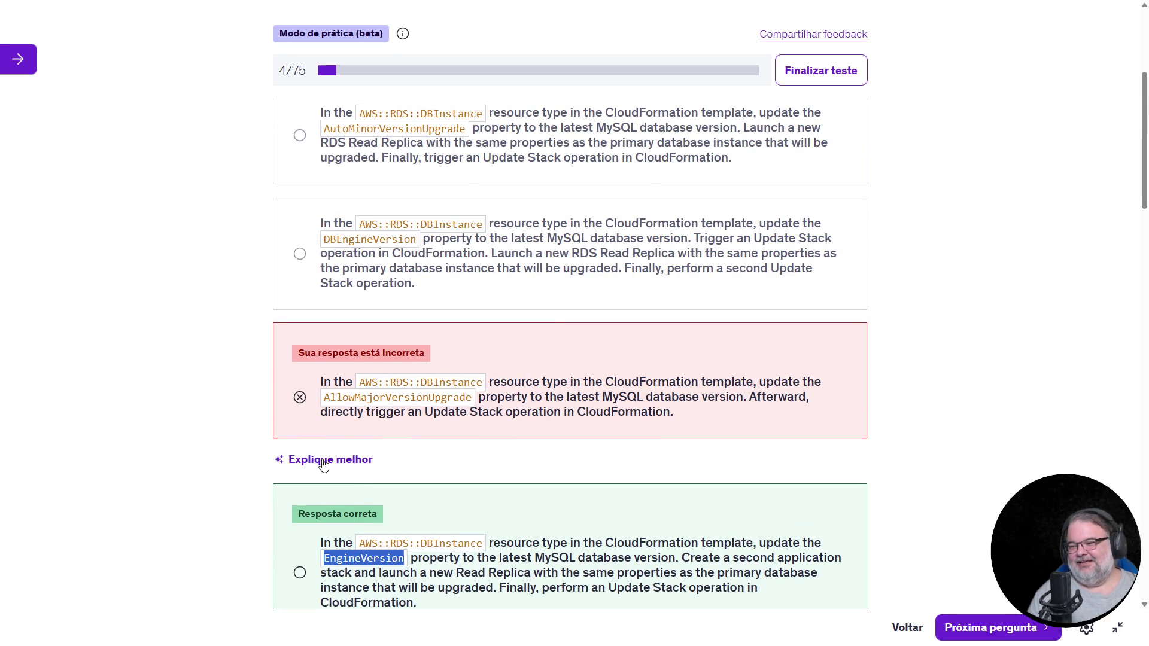
# Request the 'Explique melhor' explanation and highlight key lines about the MySQL DB instance upgrade
pyautogui.click(342, 462)
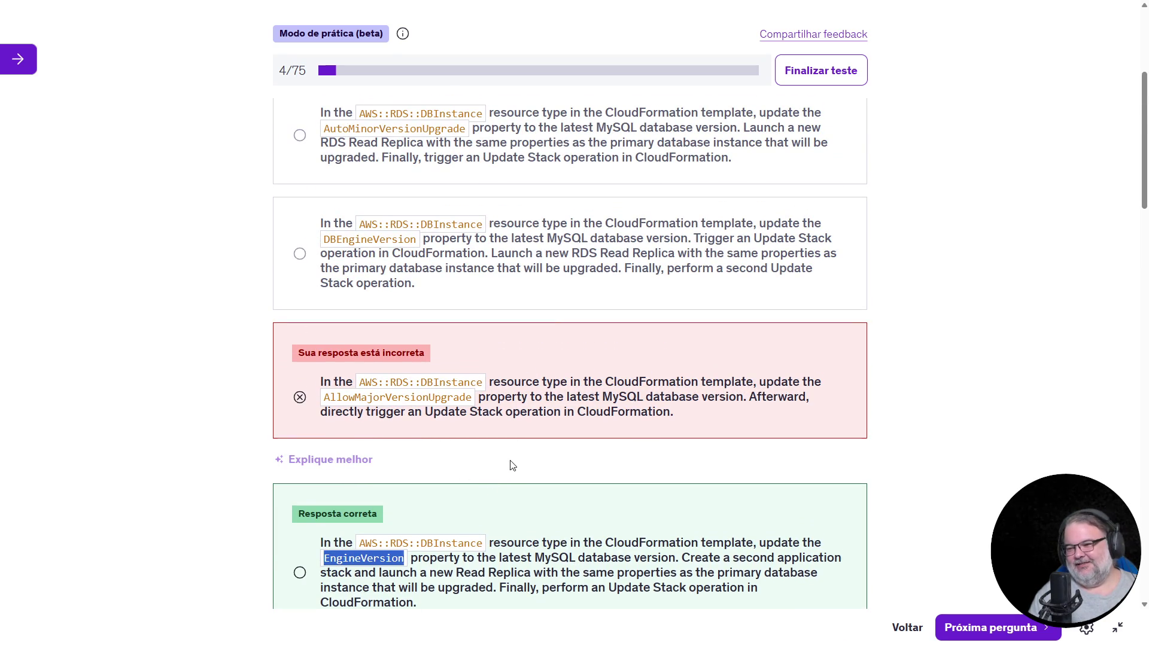
pyautogui.scroll(-5, 508, 465)
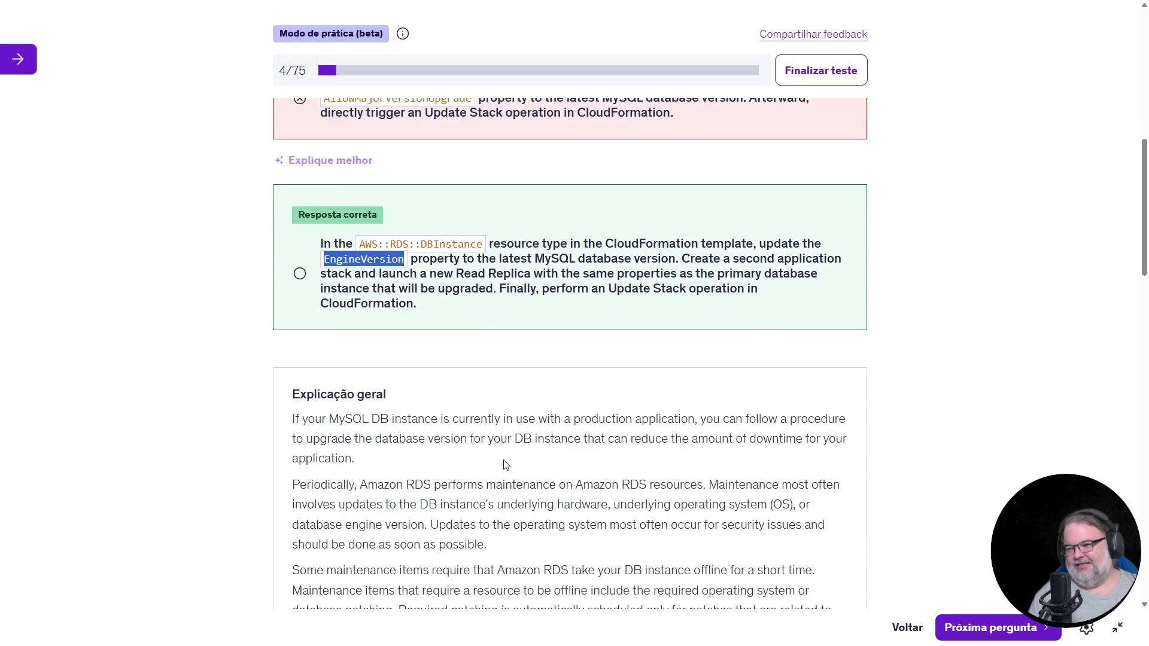
pyautogui.click(333, 162)
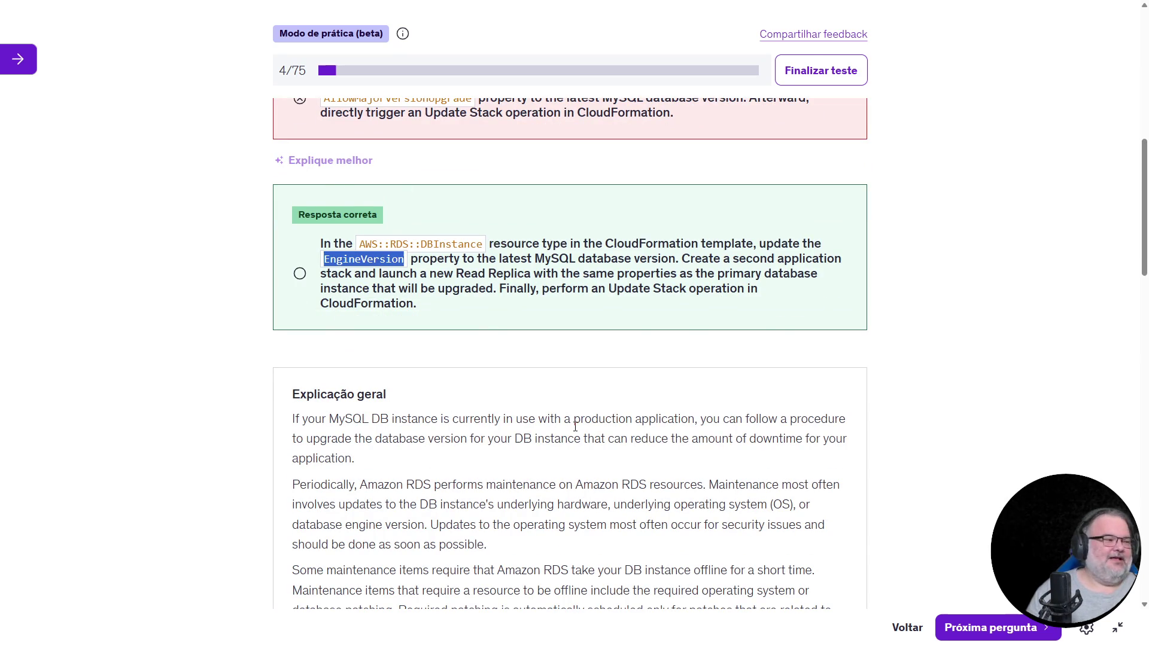
pyautogui.scroll(-3, 575, 426)
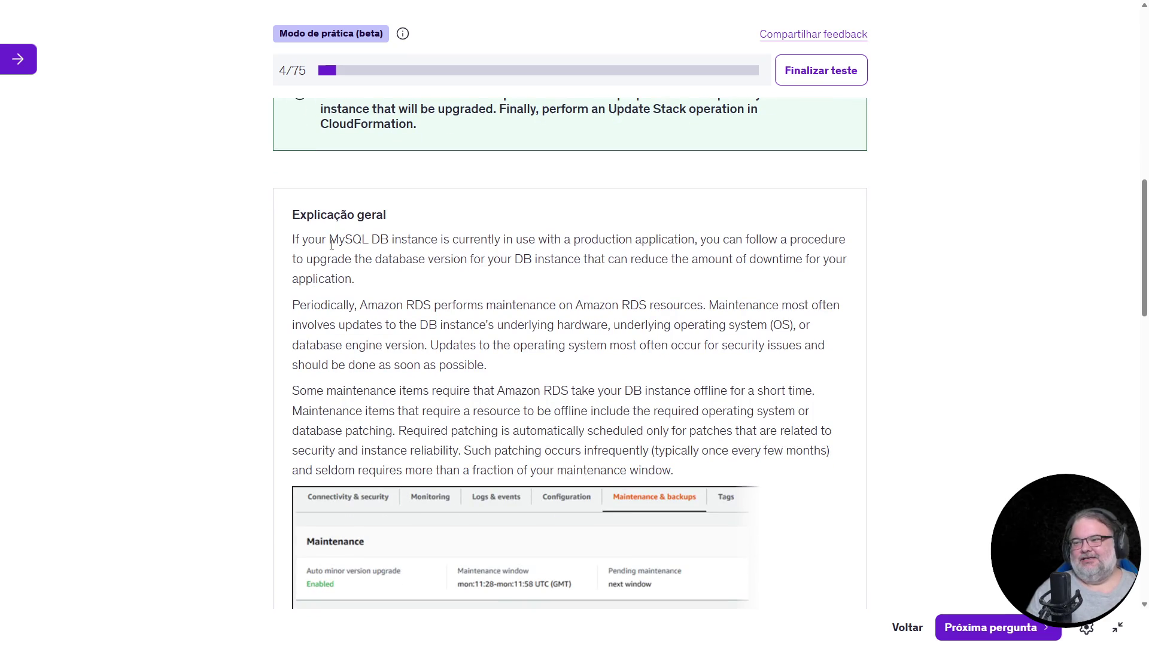
pyautogui.moveTo(352, 239); pyautogui.dragTo(432, 244)
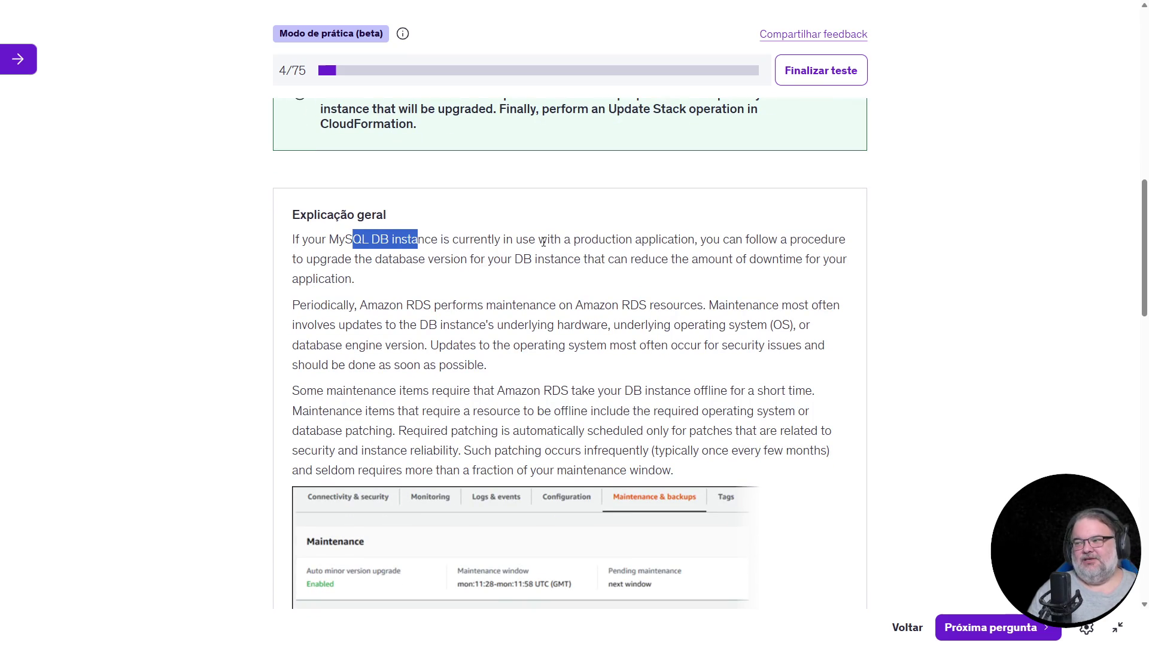
pyautogui.moveTo(286, 267)
pyautogui.mouseDown()
pyautogui.moveTo(378, 267)
pyautogui.moveTo(521, 294)
pyautogui.mouseUp()
pyautogui.click(687, 274)
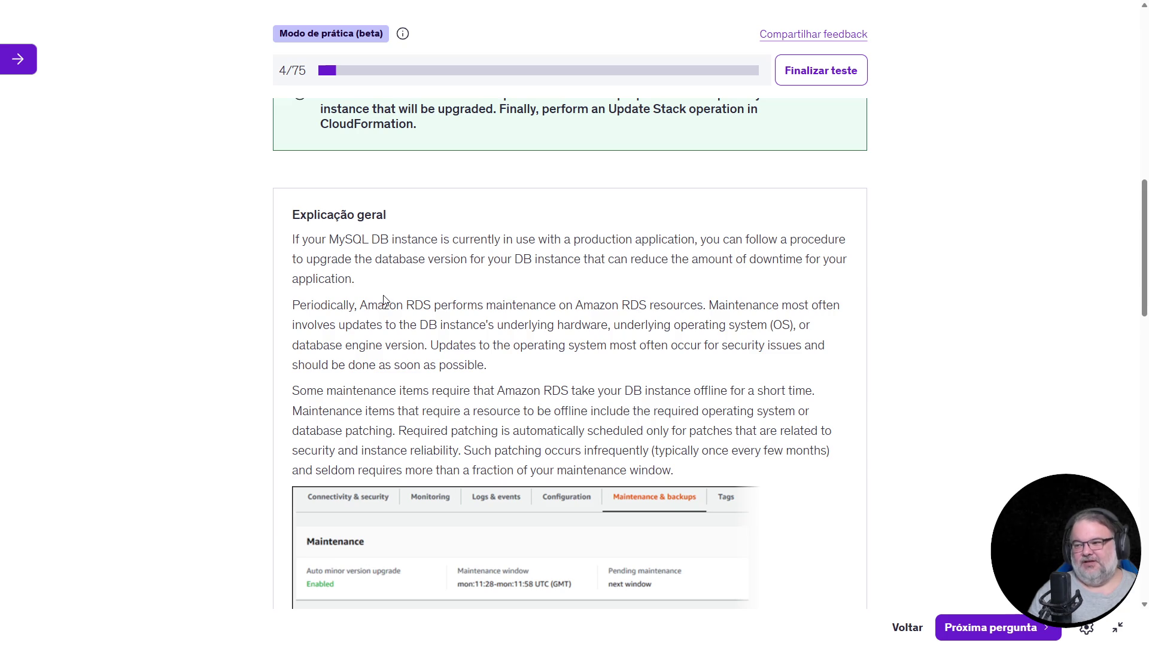
pyautogui.moveTo(321, 309); pyautogui.dragTo(467, 307)
pyautogui.scroll(-2, 522, 340)
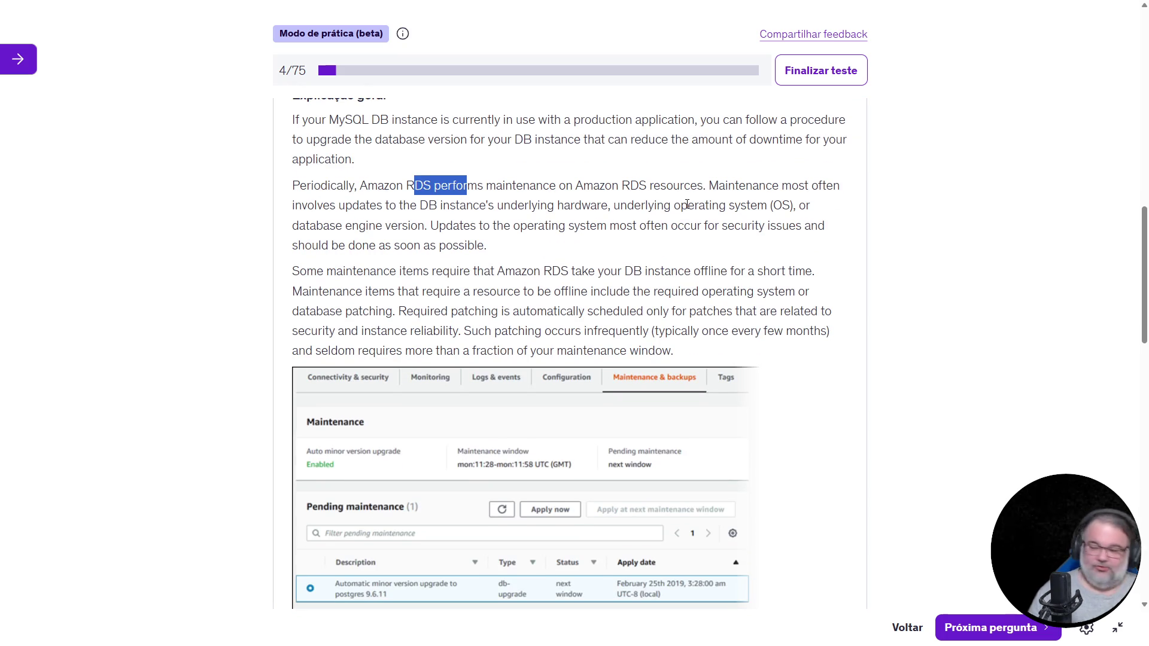
pyautogui.moveTo(708, 185)
pyautogui.mouseDown()
pyautogui.moveTo(722, 188)
pyautogui.moveTo(728, 243)
pyautogui.mouseUp()
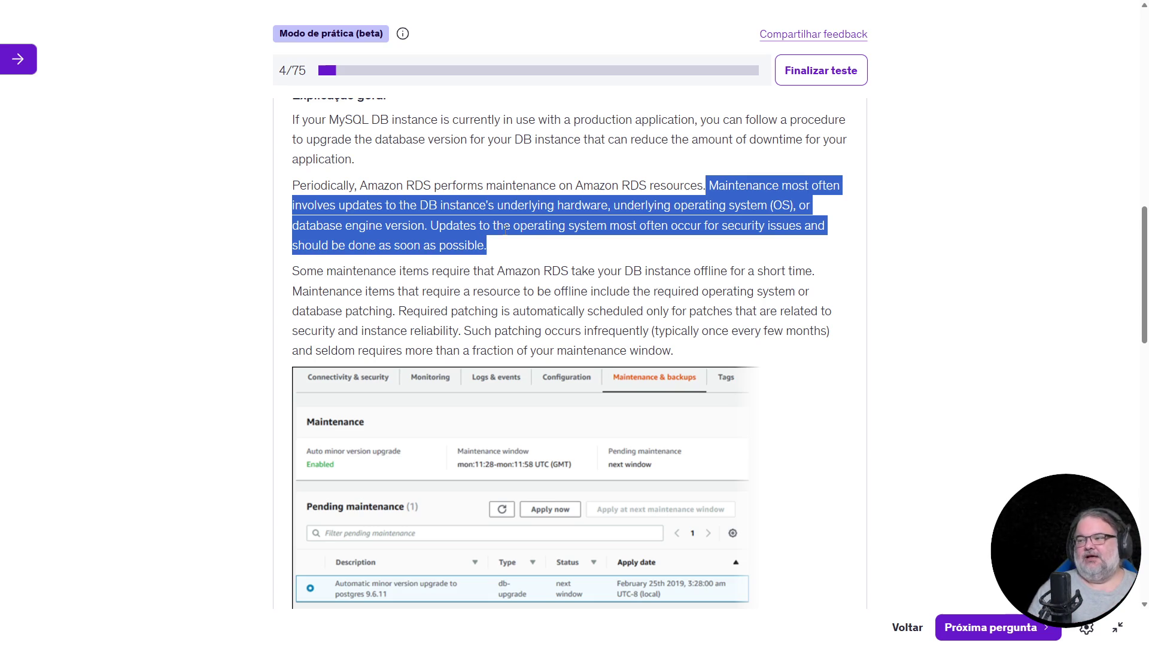
pyautogui.click(542, 247)
pyautogui.moveTo(550, 248)
pyautogui.mouseDown()
pyautogui.moveTo(293, 206)
pyautogui.moveTo(268, 191)
pyautogui.mouseUp()
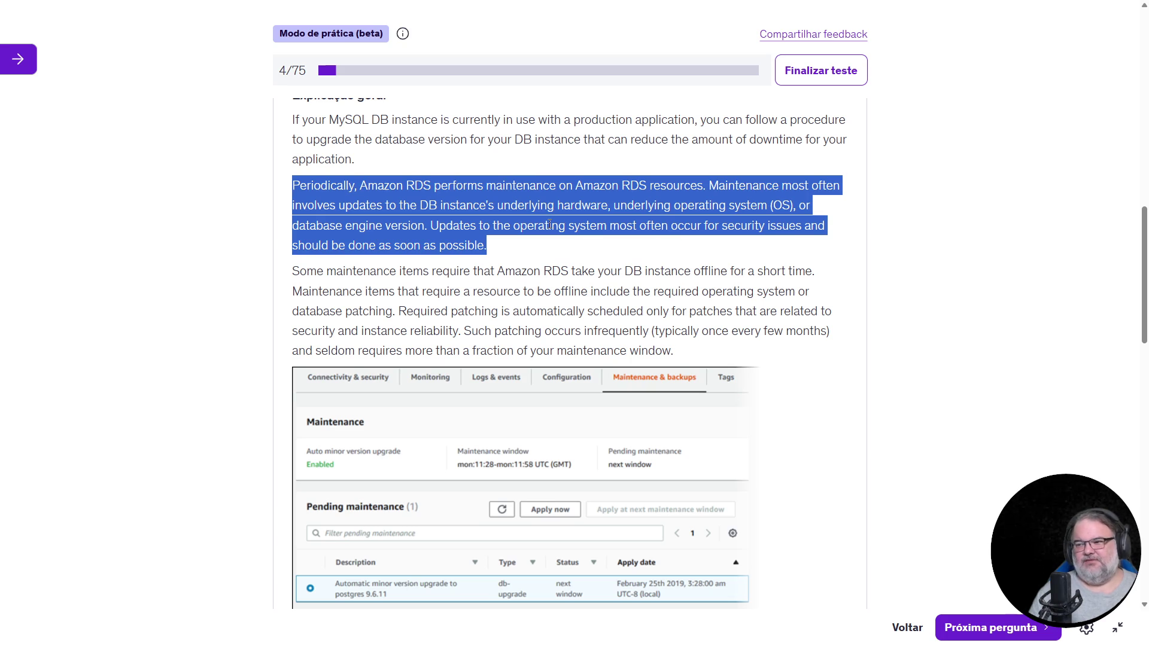
pyautogui.scroll(-1, 549, 225)
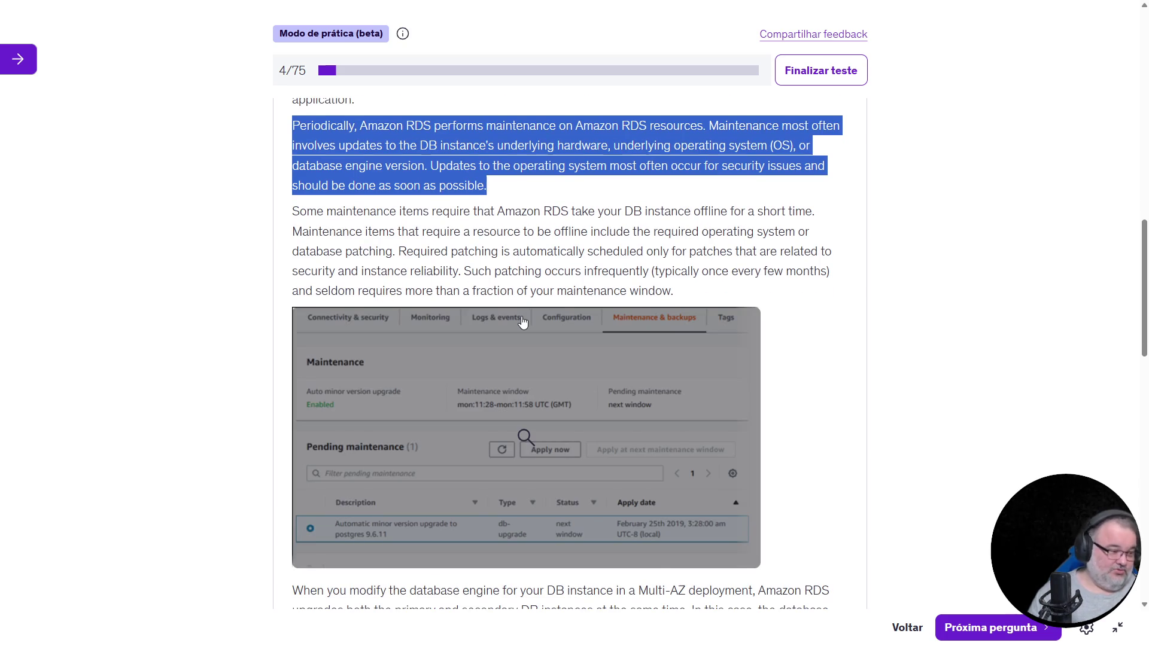
pyautogui.moveTo(304, 210)
pyautogui.mouseDown()
pyautogui.moveTo(293, 210)
pyautogui.moveTo(423, 215)
pyautogui.mouseUp()
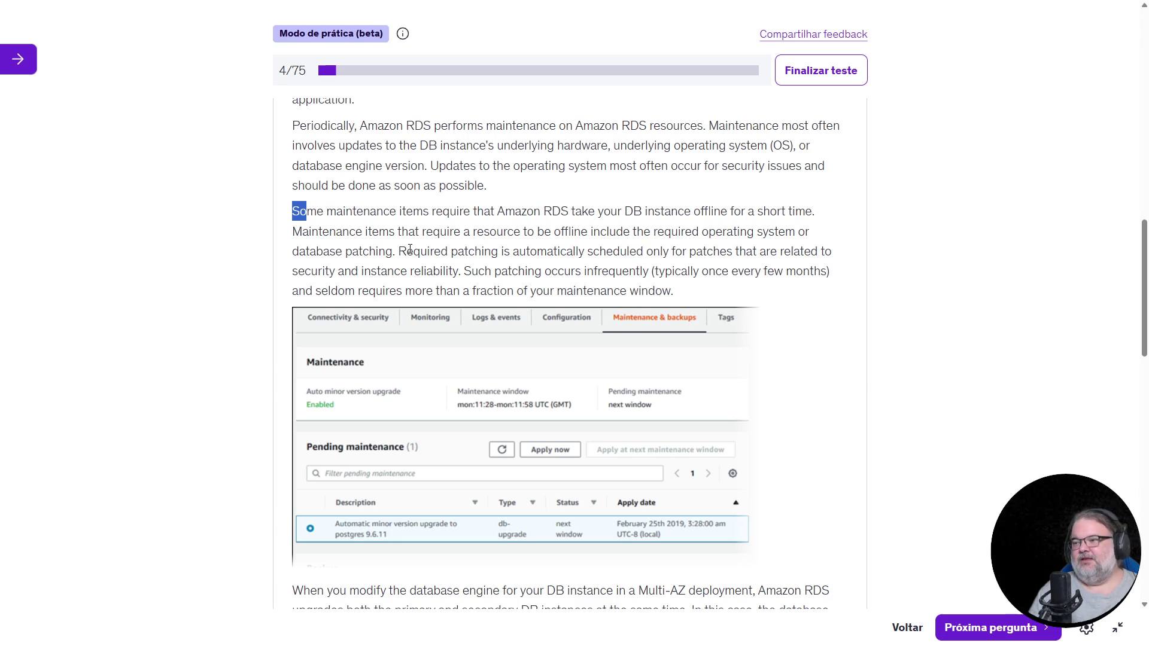
pyautogui.moveTo(406, 250); pyautogui.dragTo(723, 310)
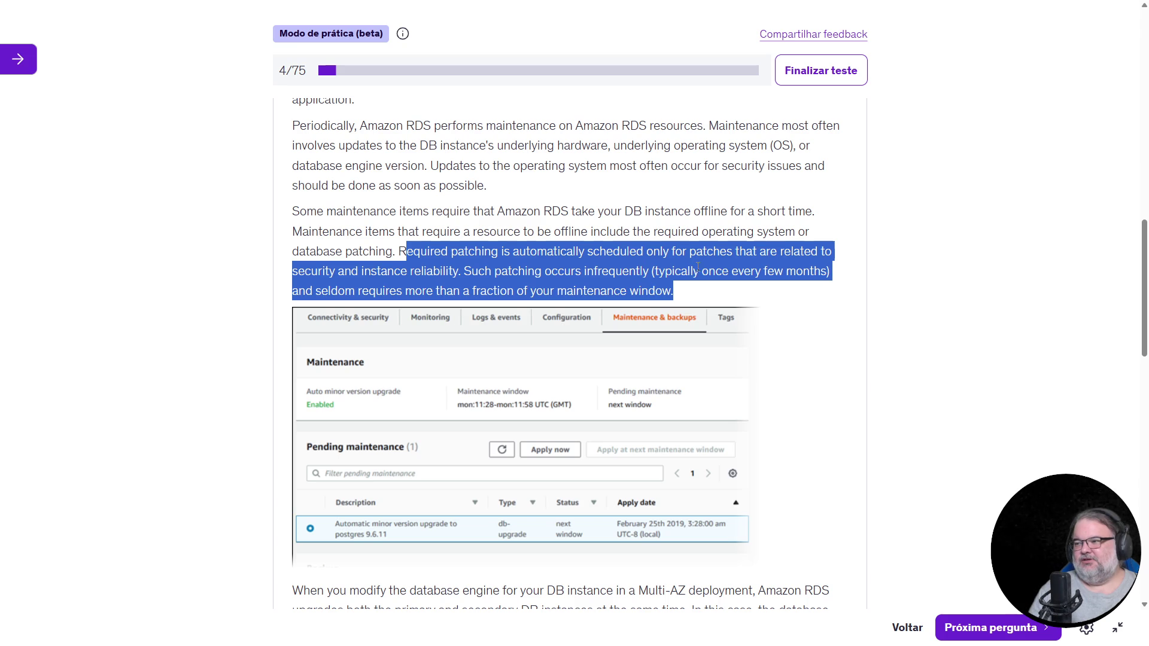
pyautogui.click(873, 267)
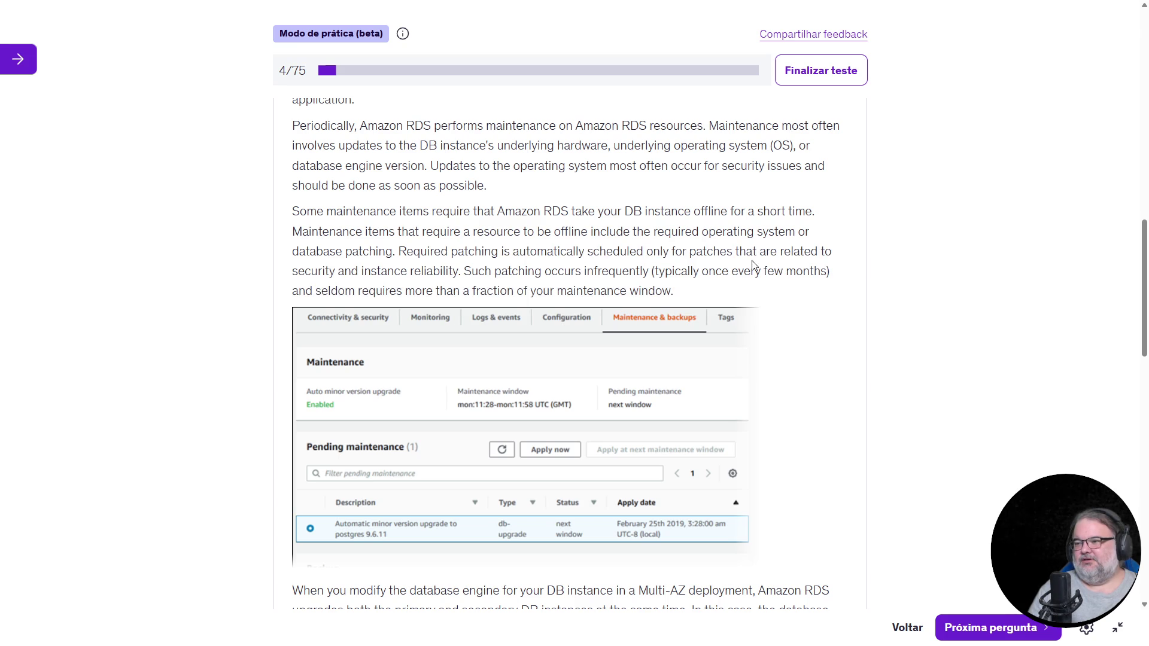
pyautogui.moveTo(461, 270); pyautogui.dragTo(711, 292)
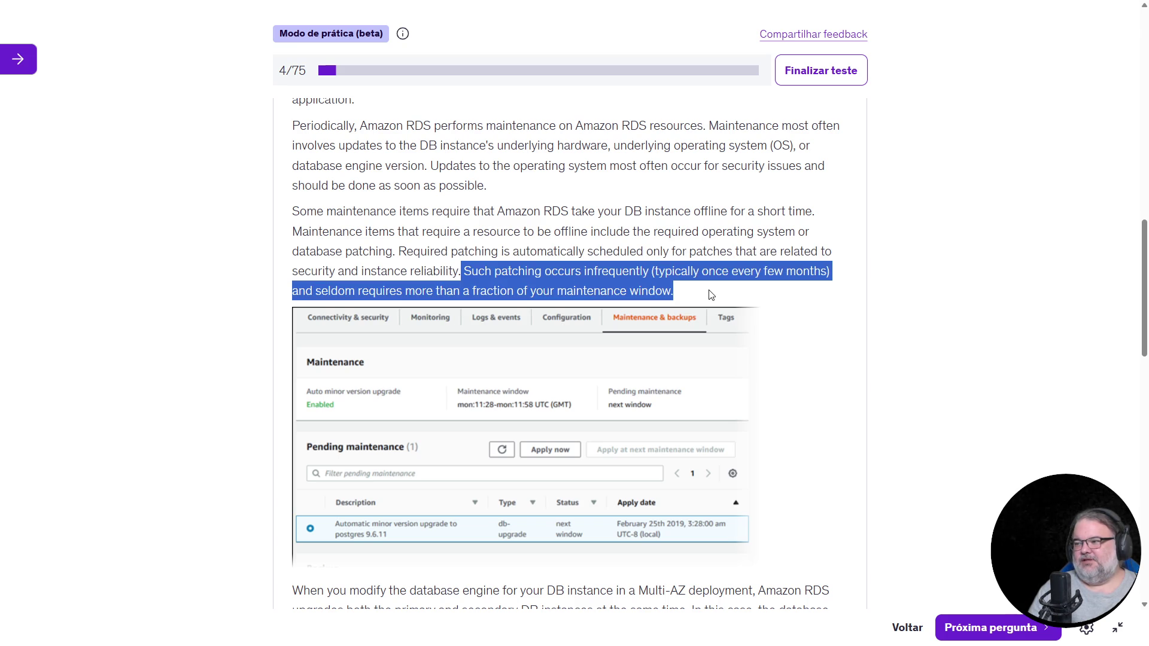
pyautogui.scroll(-4, 723, 293)
pyautogui.scroll(-3, 727, 292)
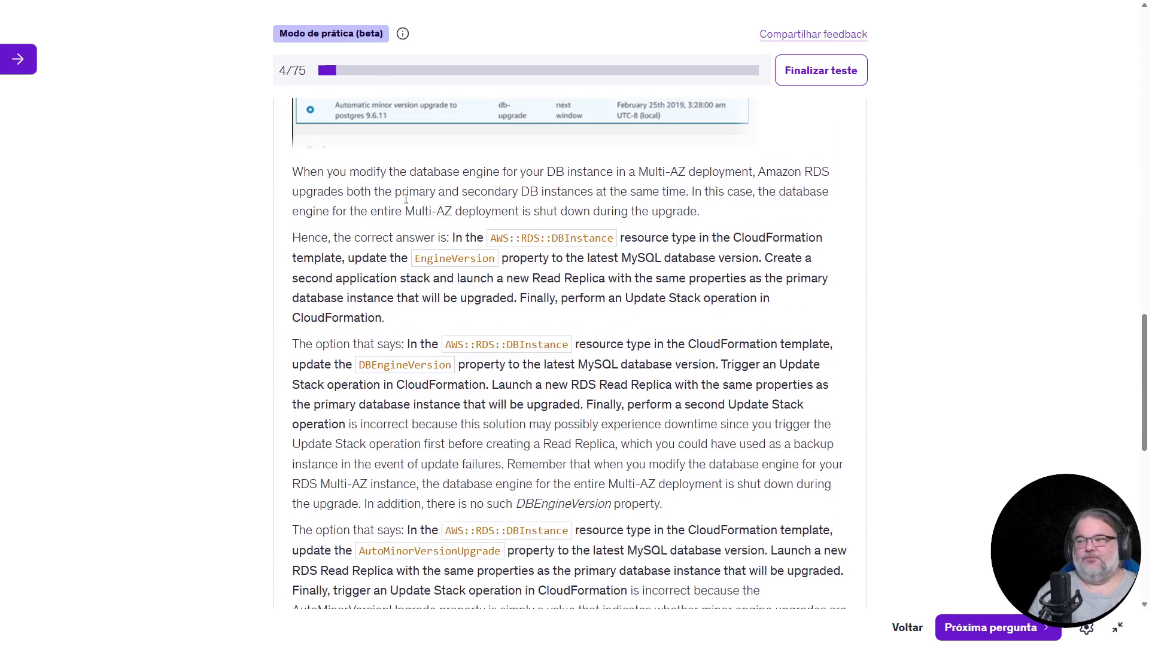
pyautogui.moveTo(292, 171)
pyautogui.mouseDown()
pyautogui.moveTo(843, 184)
pyautogui.moveTo(558, 211)
pyautogui.moveTo(323, 193)
pyautogui.moveTo(370, 192)
pyautogui.mouseUp()
pyautogui.click(417, 205)
pyautogui.moveTo(475, 192); pyautogui.dragTo(837, 198)
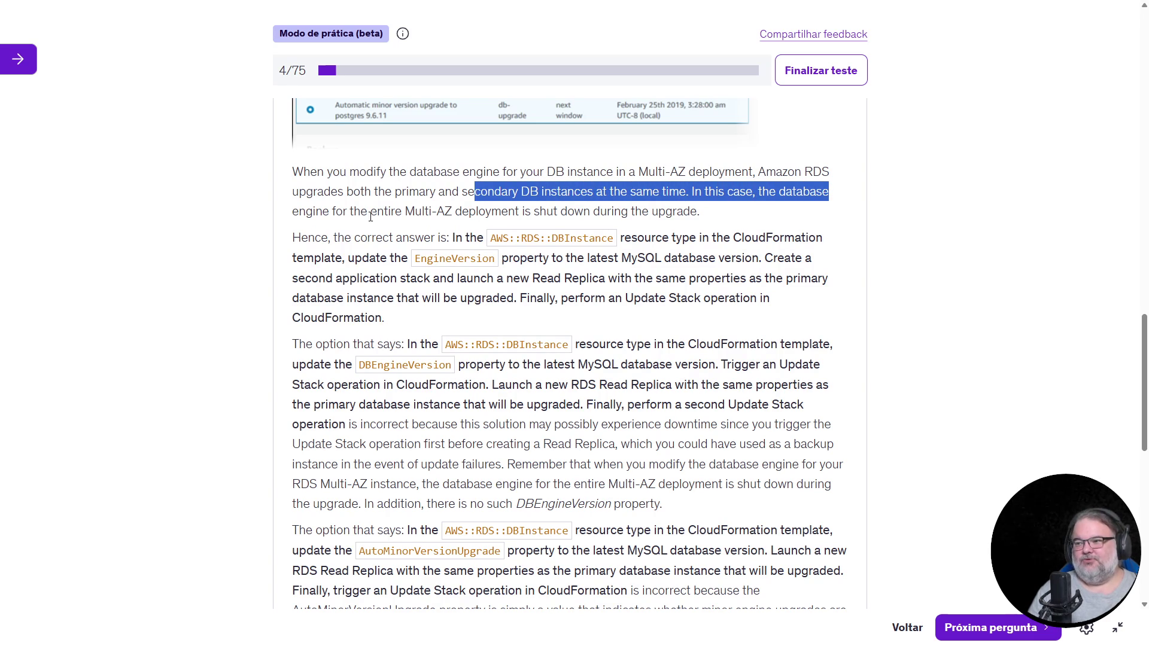
pyautogui.moveTo(330, 211); pyautogui.dragTo(747, 211)
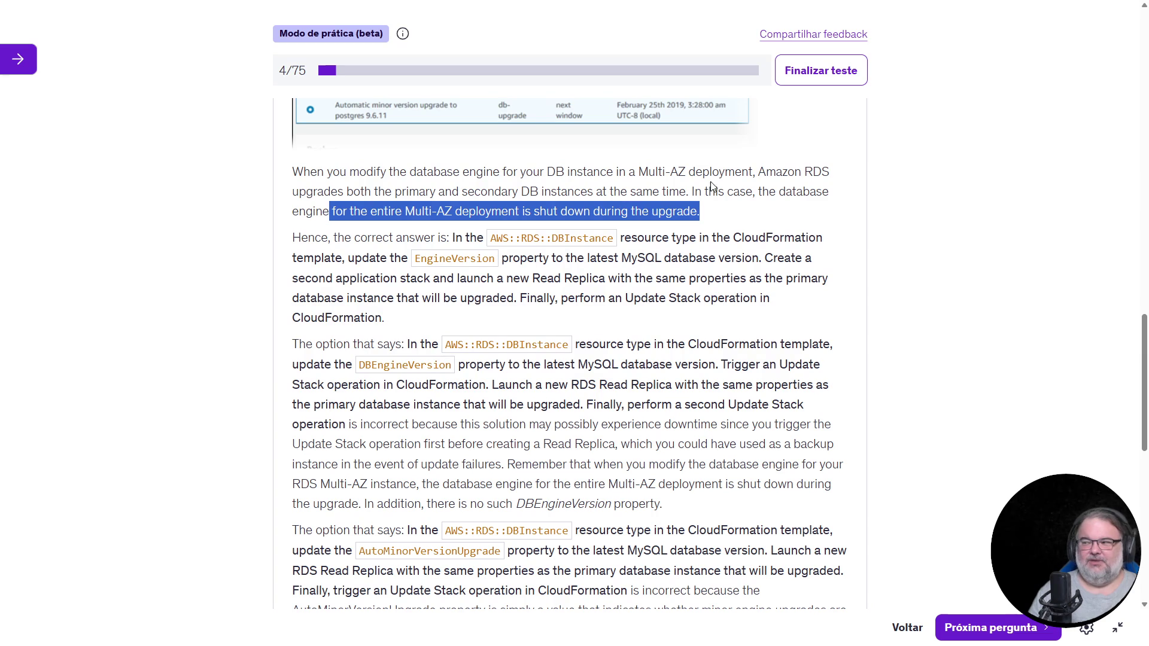
pyautogui.click(743, 230)
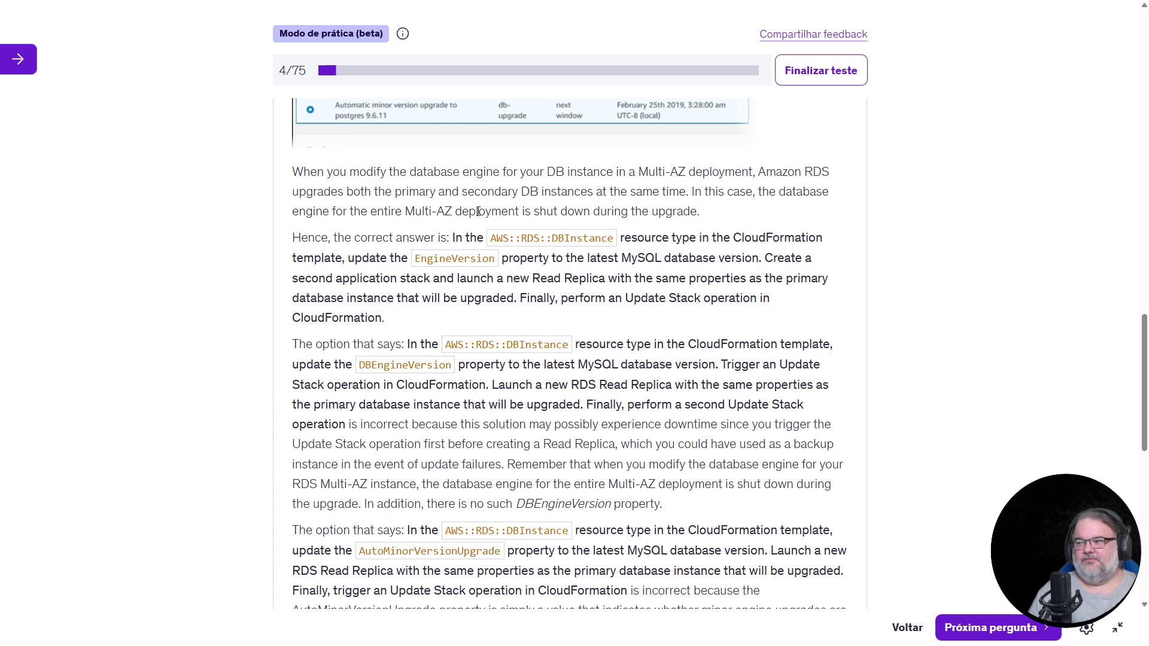
pyautogui.moveTo(416, 258); pyautogui.dragTo(516, 259)
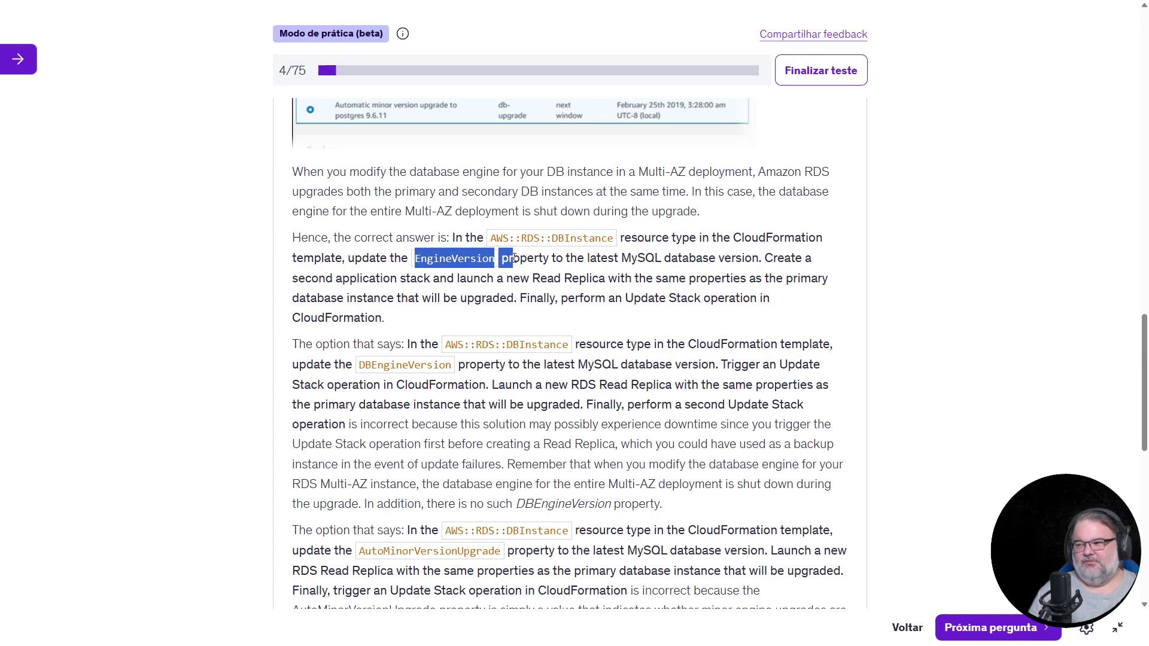
pyautogui.moveTo(306, 278)
pyautogui.mouseDown()
pyautogui.moveTo(835, 279)
pyautogui.moveTo(689, 300)
pyautogui.moveTo(499, 300)
pyautogui.moveTo(617, 318)
pyautogui.mouseUp()
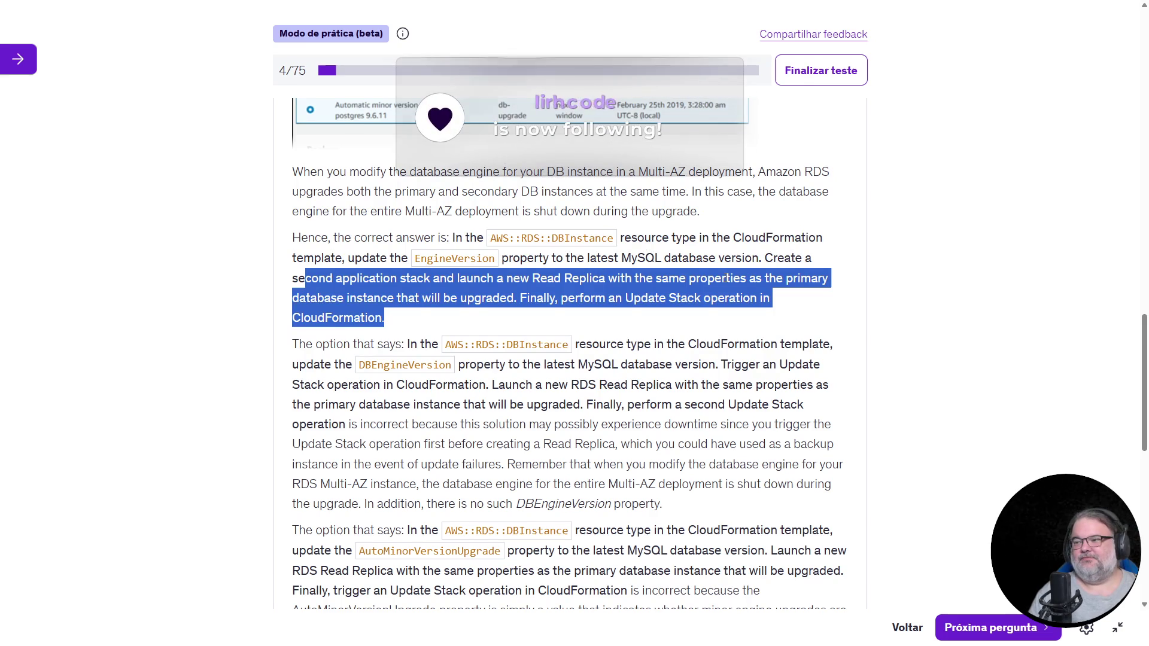
pyautogui.scroll(15, 682, 278)
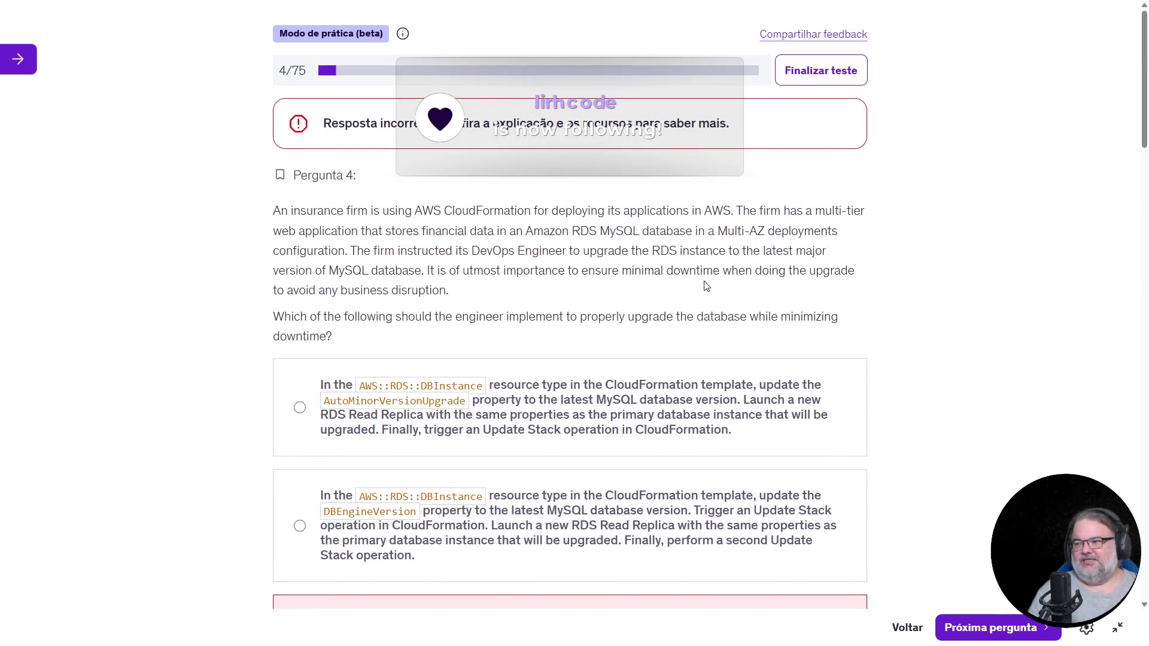
pyautogui.moveTo(716, 232)
pyautogui.mouseDown()
pyautogui.moveTo(852, 244)
pyautogui.moveTo(518, 269)
pyautogui.mouseUp()
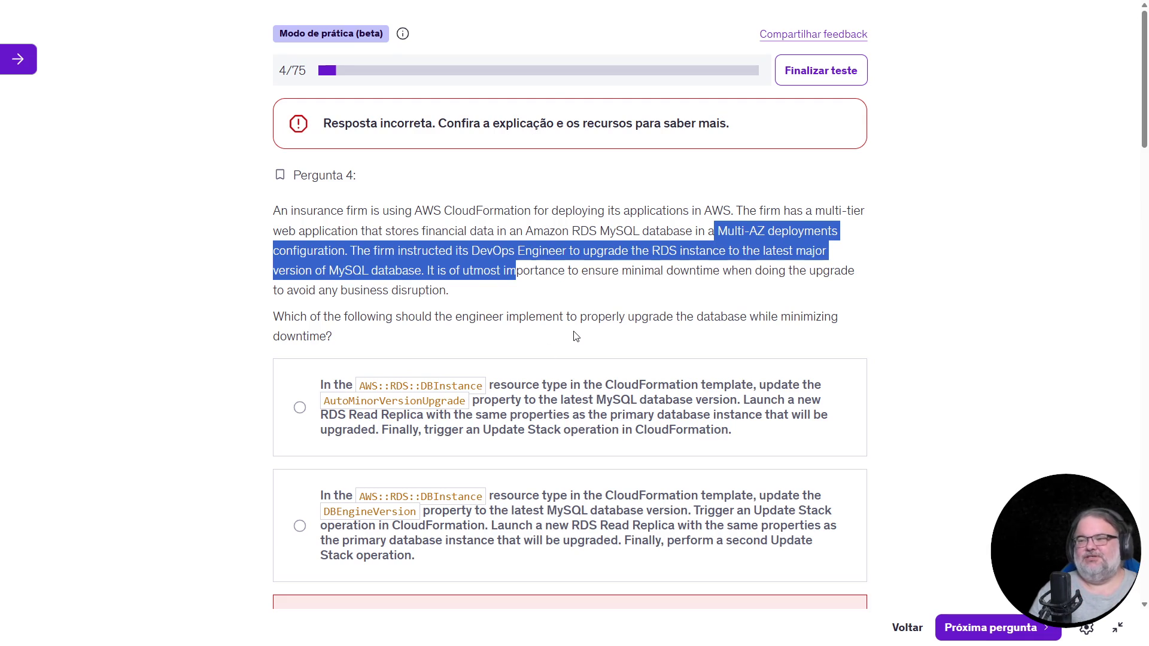
pyautogui.scroll(-3, 572, 334)
pyautogui.scroll(-10, 574, 333)
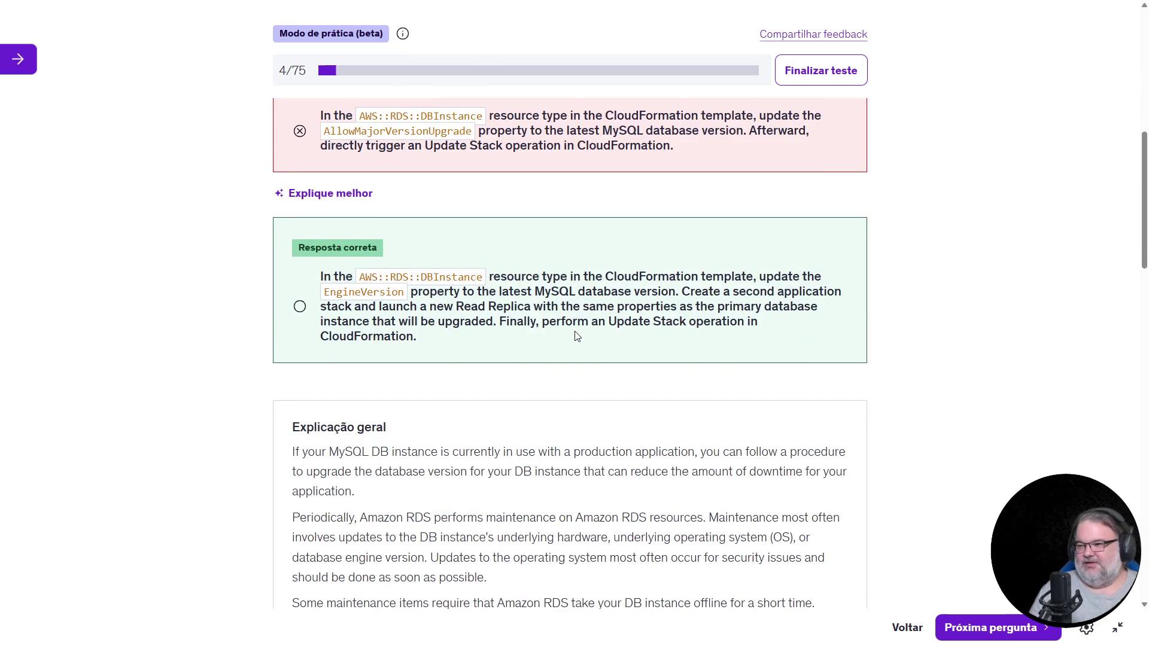
pyautogui.scroll(-4, 580, 337)
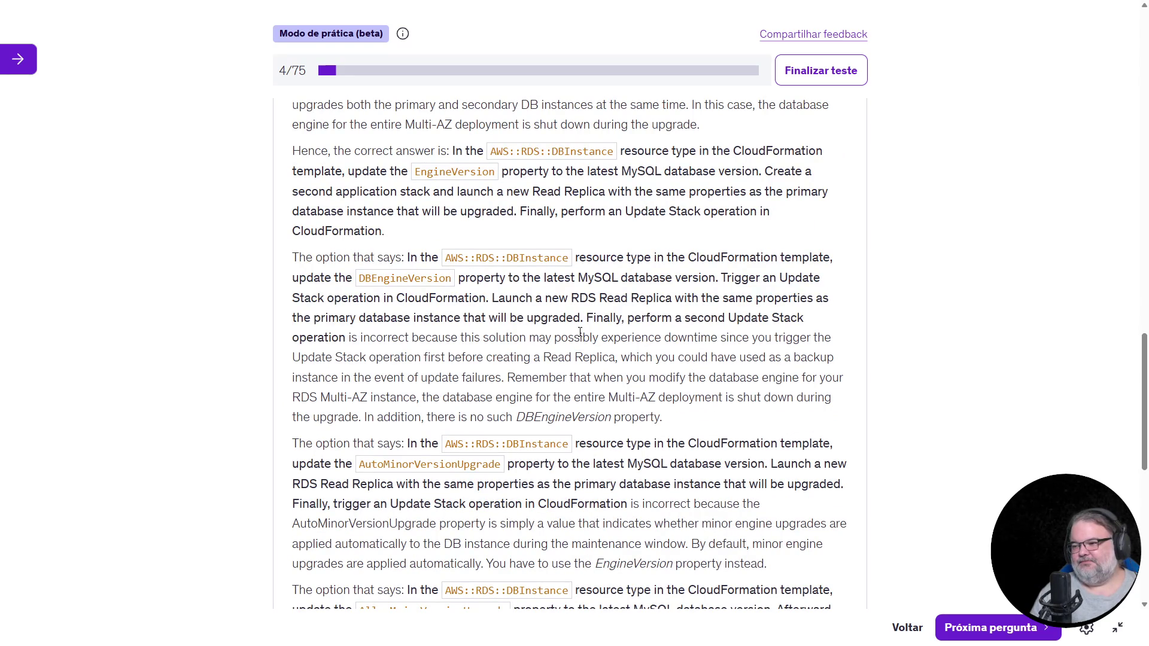
# Scroll through the explanation down to its References links, then exit full screen with Escape
pyautogui.scroll(2, 602, 330)
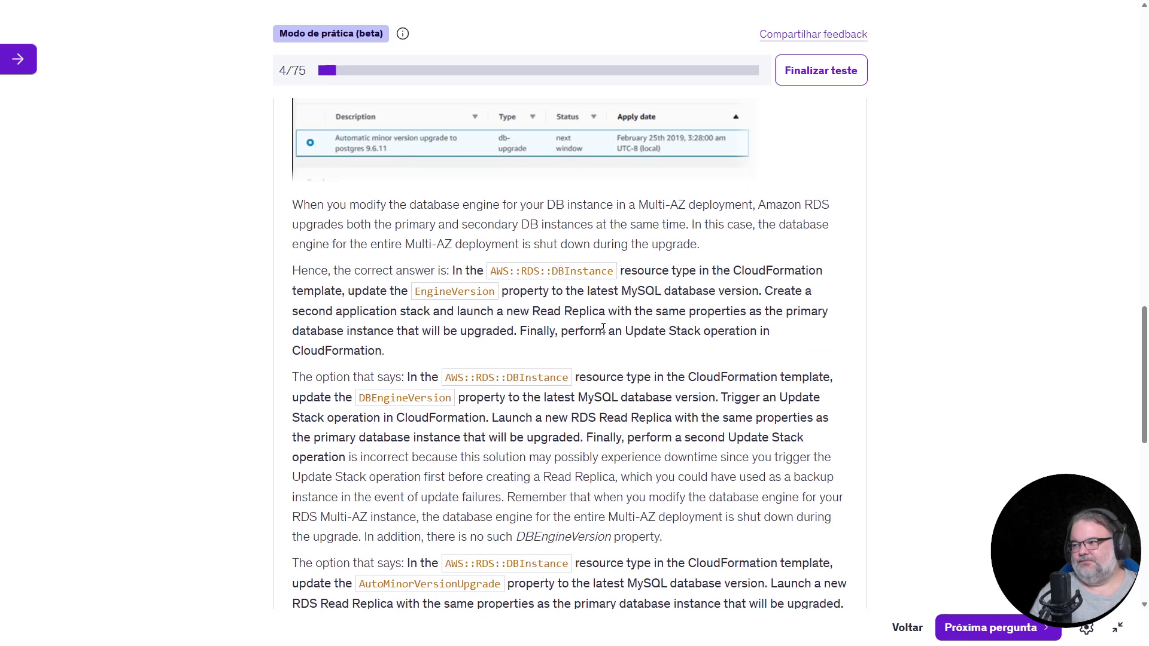
pyautogui.scroll(4, 628, 325)
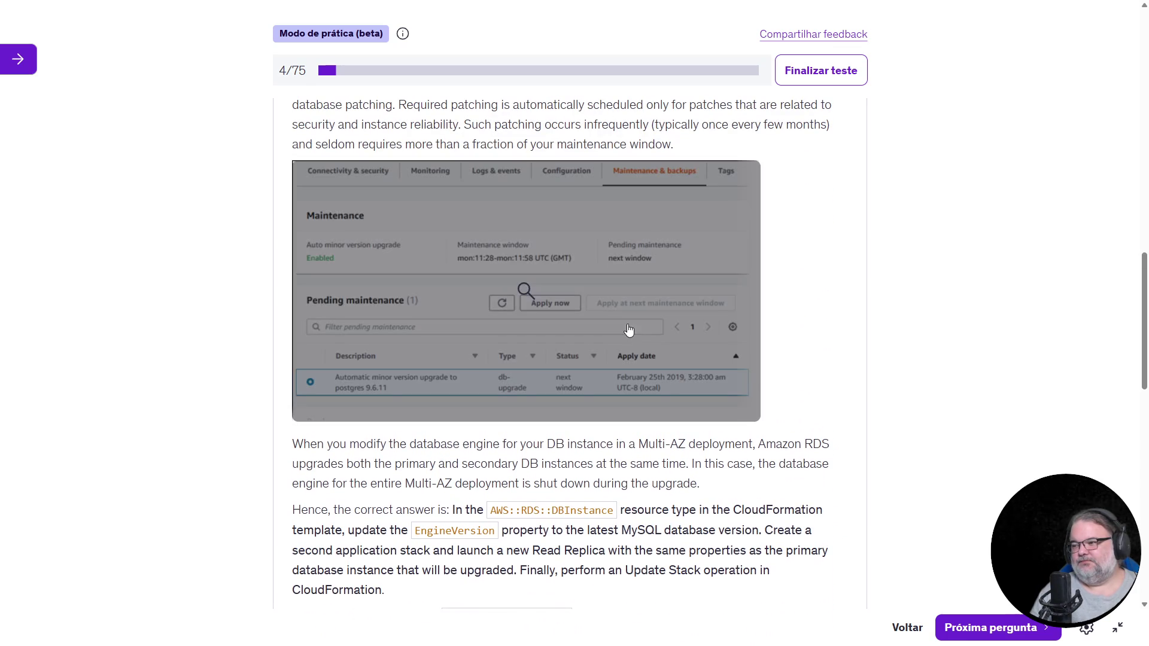
pyautogui.scroll(4, 960, 319)
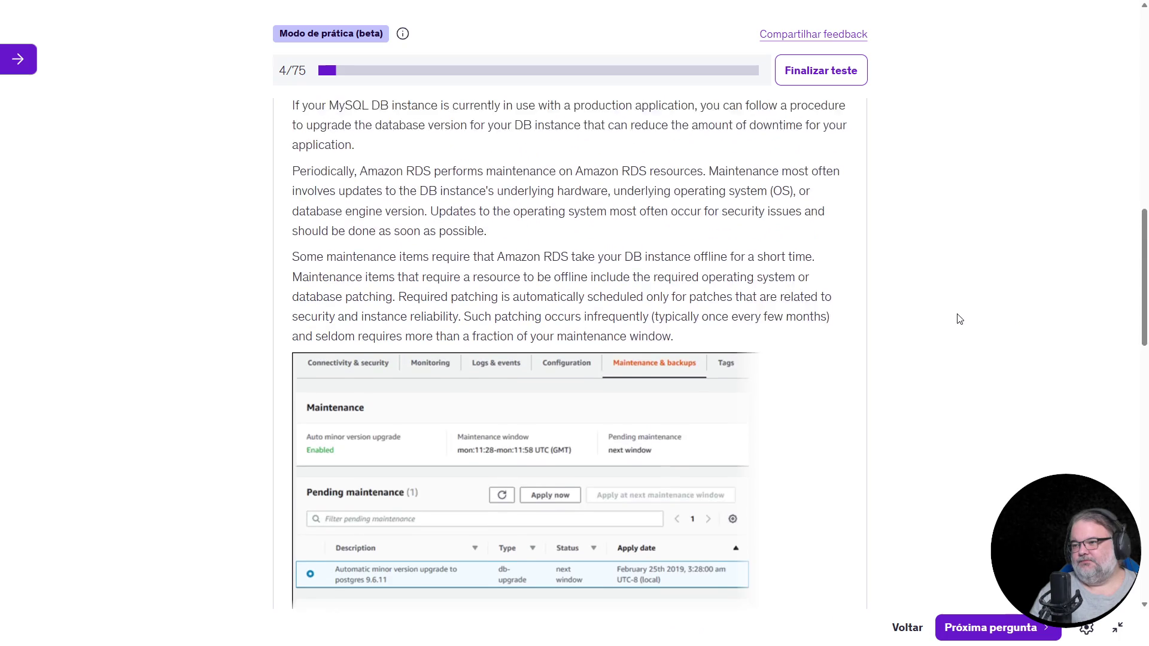
pyautogui.scroll(-7, 960, 319)
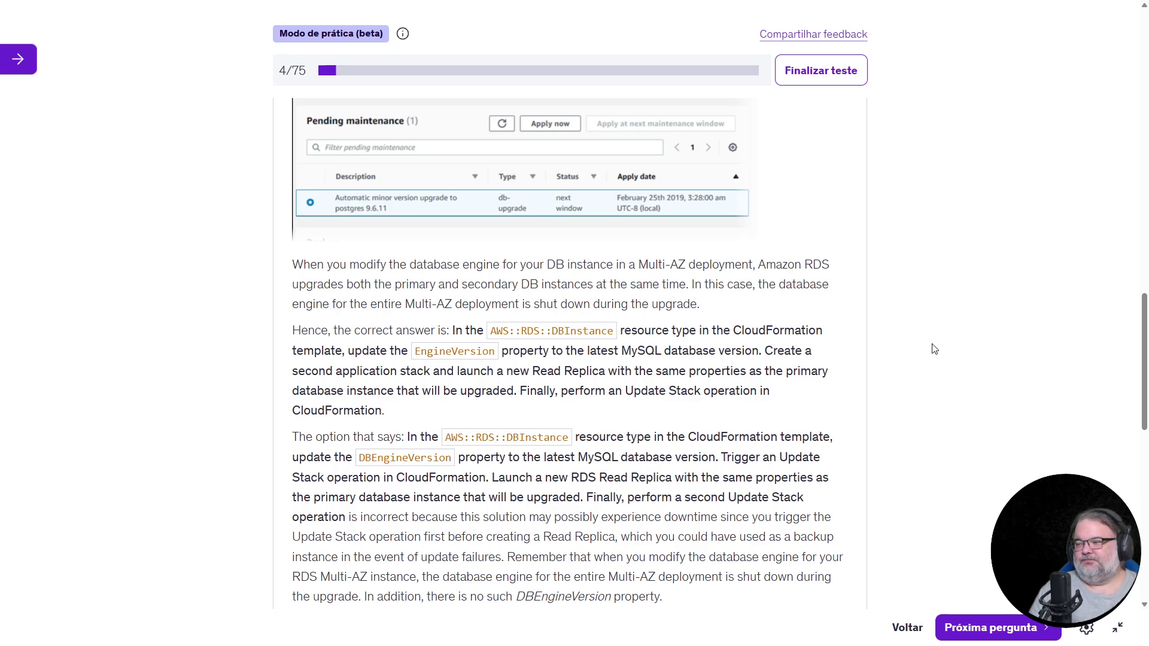
pyautogui.scroll(-5, 606, 377)
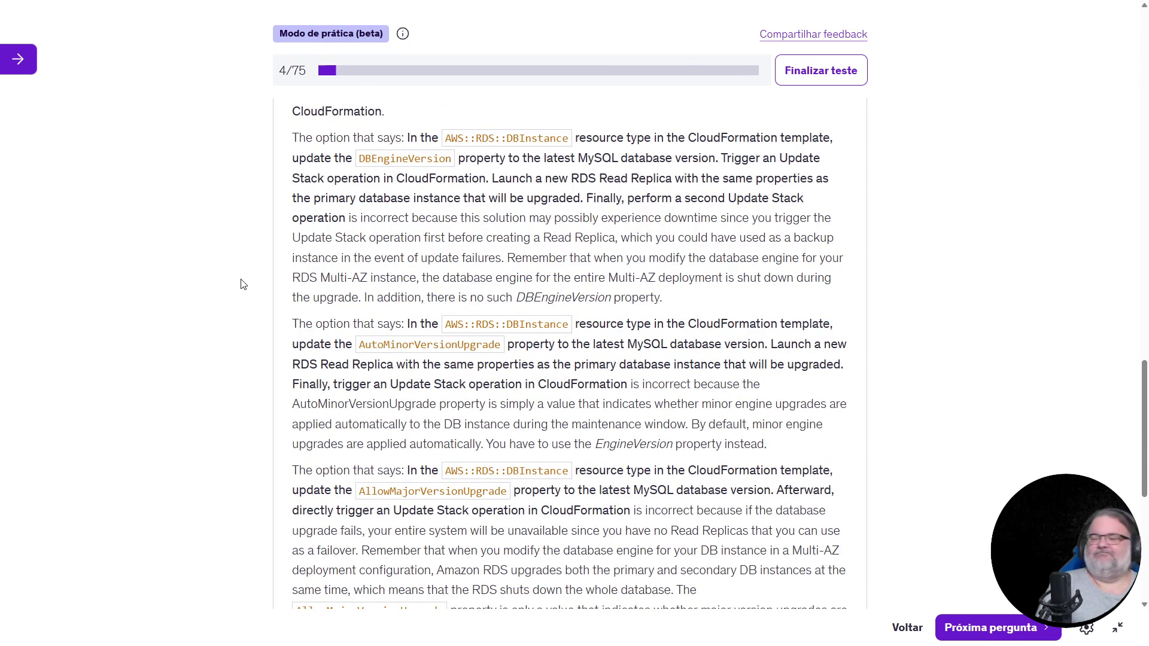
pyautogui.scroll(-6, 271, 312)
pyautogui.scroll(-2, 270, 312)
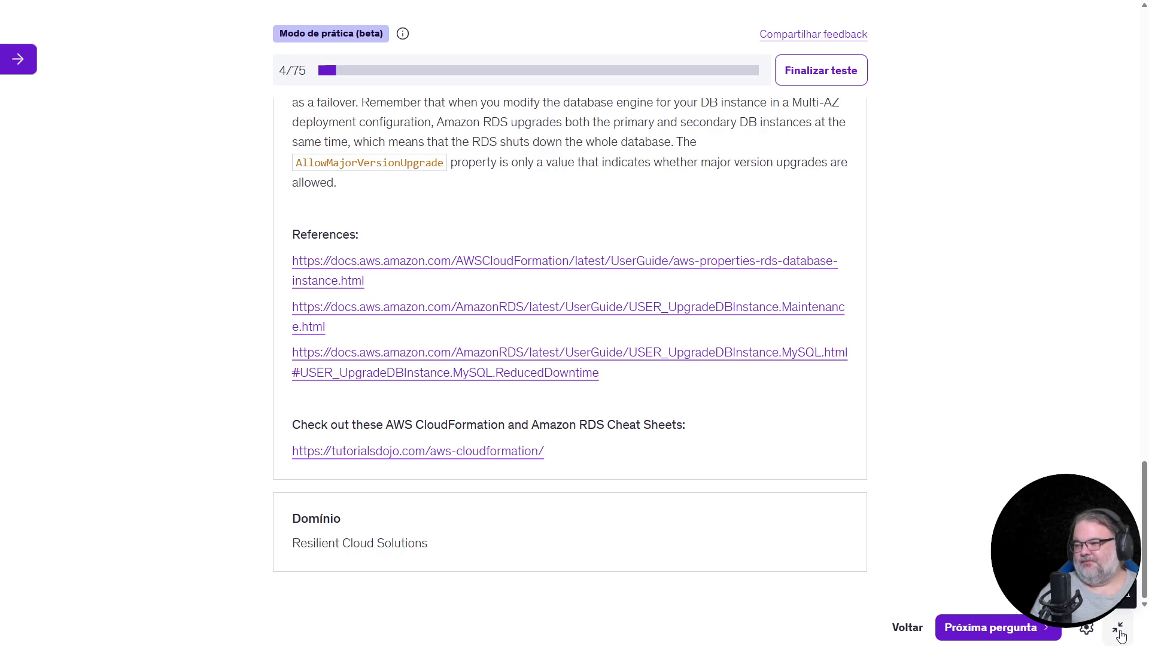
pyautogui.press('Escape')
# Switch to the AWS::RDS::DBInstance CloudFormation reference page, read it, then open a new blank tab
pyautogui.click(44, 228)
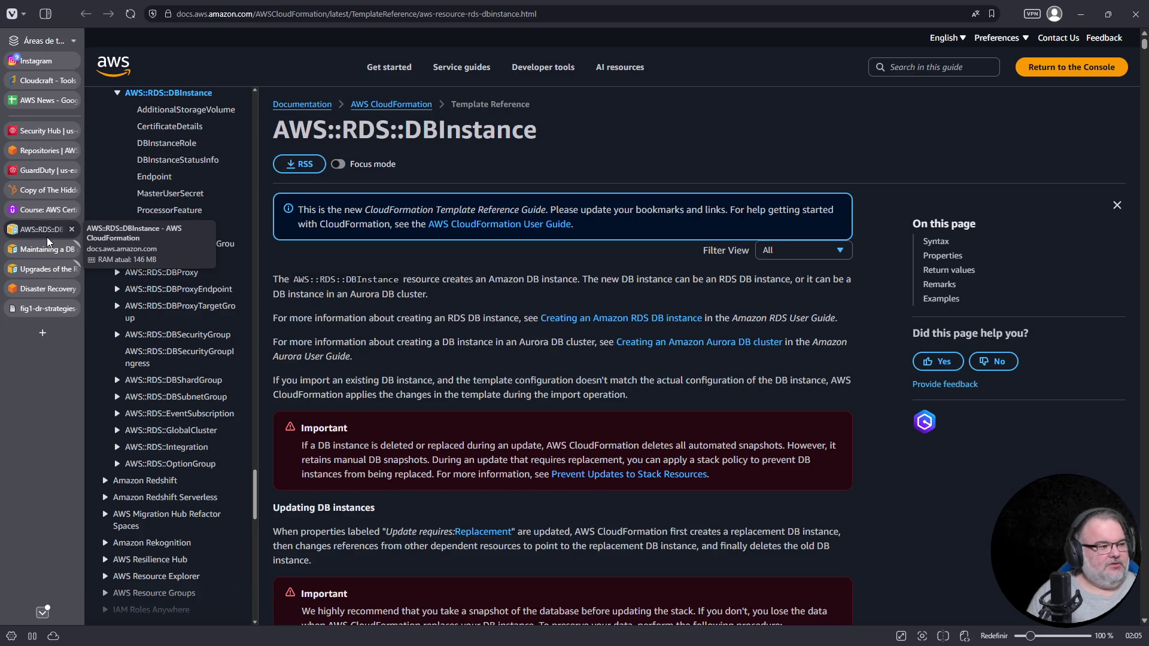
pyautogui.click(43, 333)
# Search DuckDuckGo for 'serpro brasilia' and show the Serpro-Sede result on the map
pyautogui.click(477, 112)
pyautogui.write('serpro ')
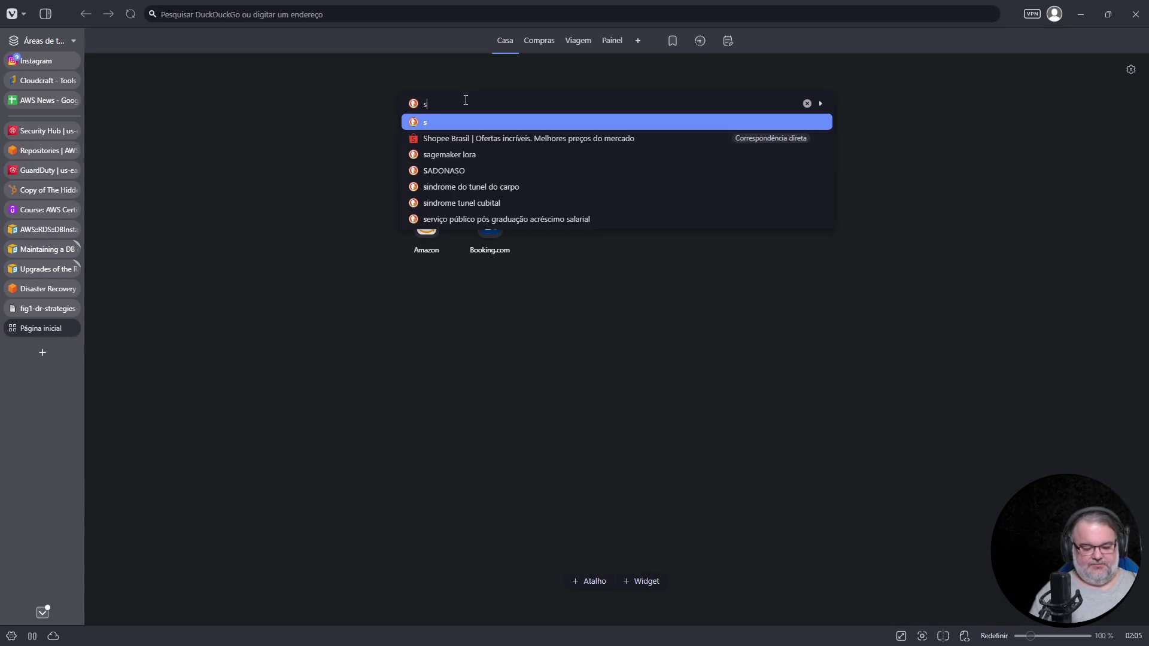
pyautogui.write('brasilia')
pyautogui.press('Return')
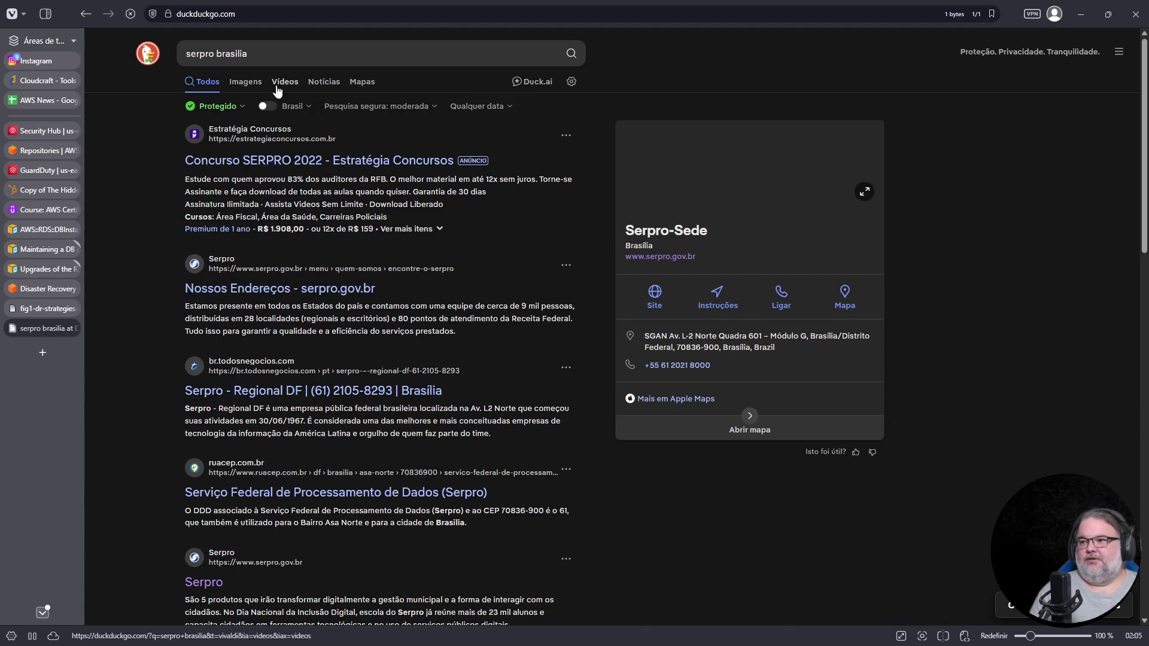
pyautogui.click(364, 83)
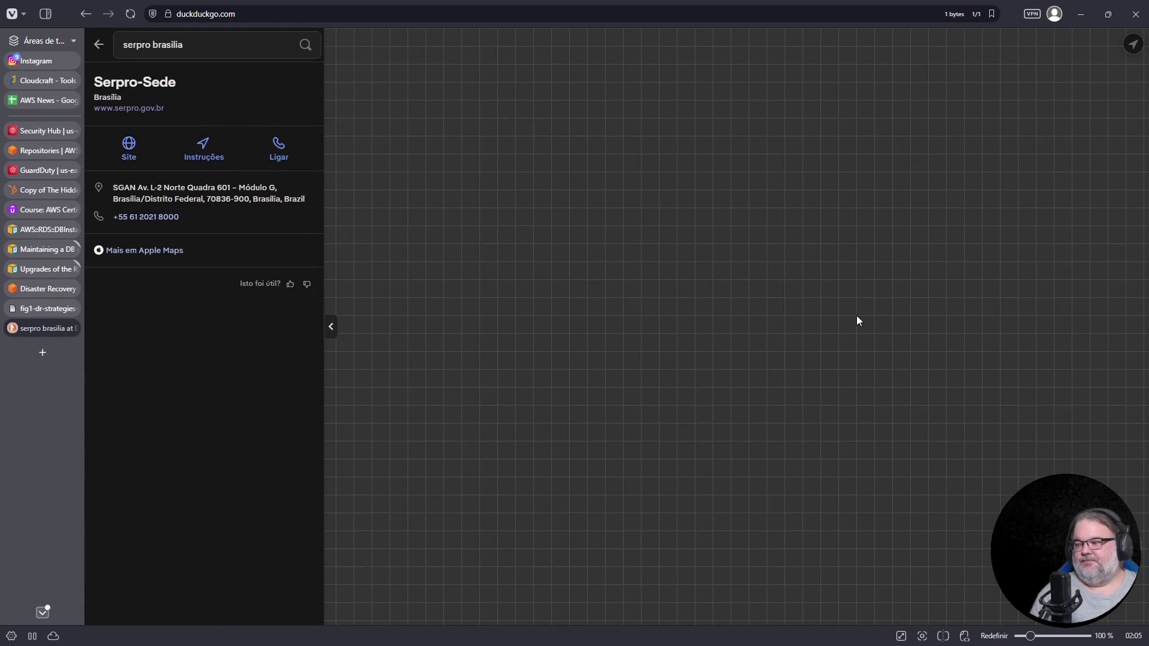
# Zoom and pan the map to centre Serpro Regional near the L2 Norte road
pyautogui.scroll(5, 745, 350)
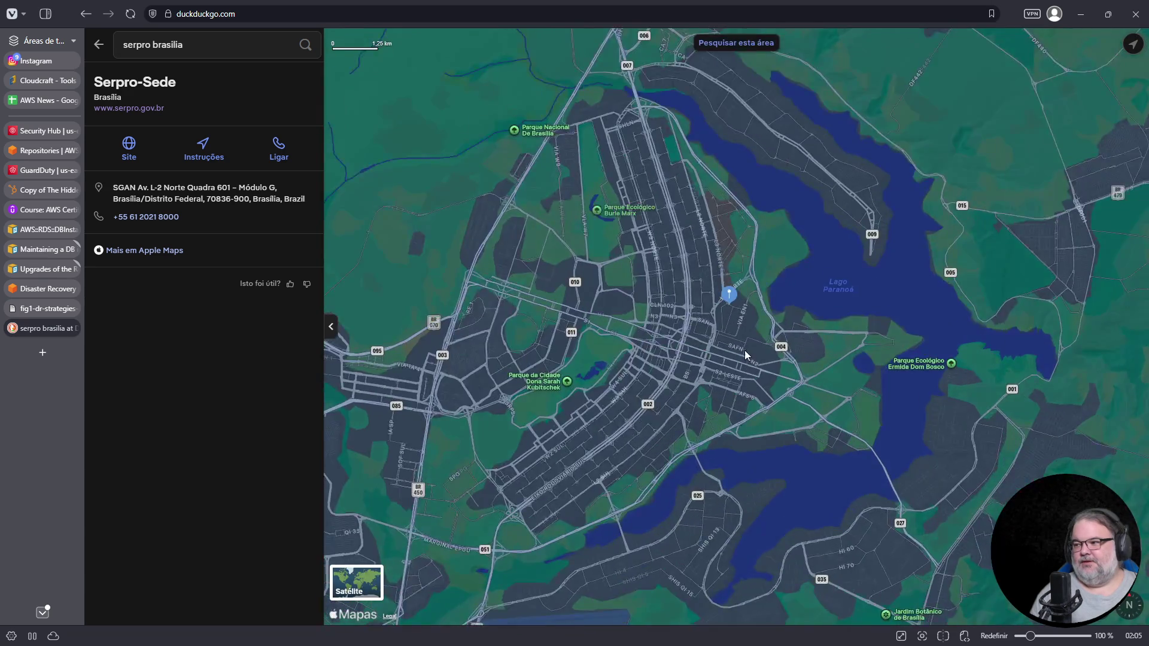
pyautogui.scroll(5, 750, 340)
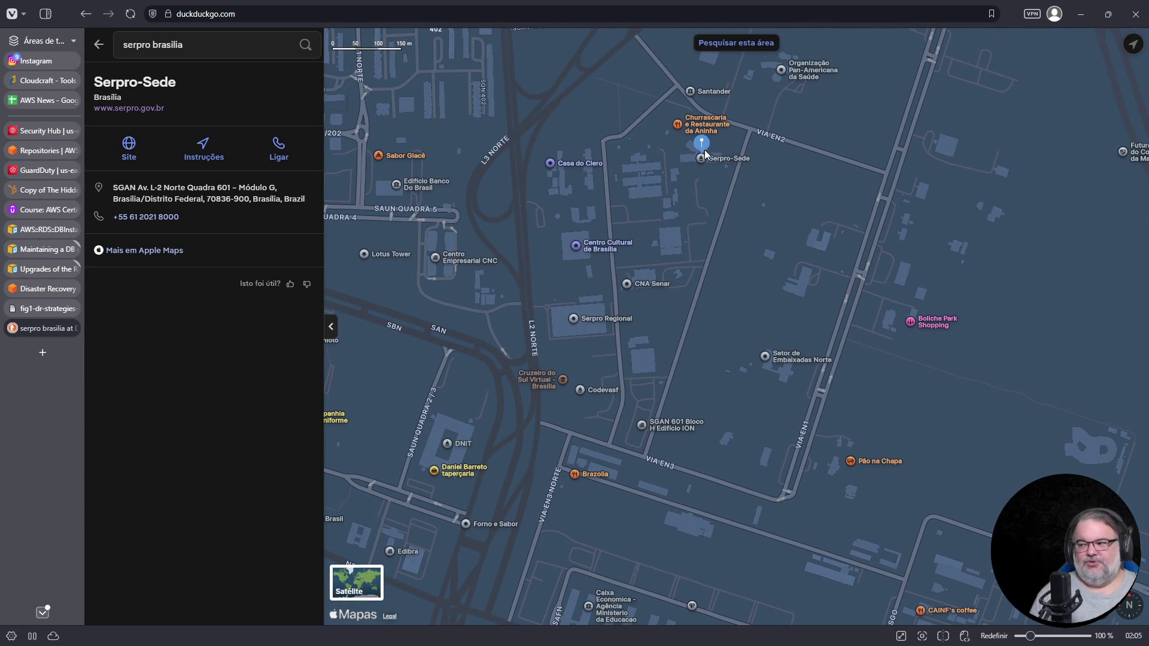
pyautogui.scroll(3, 665, 360)
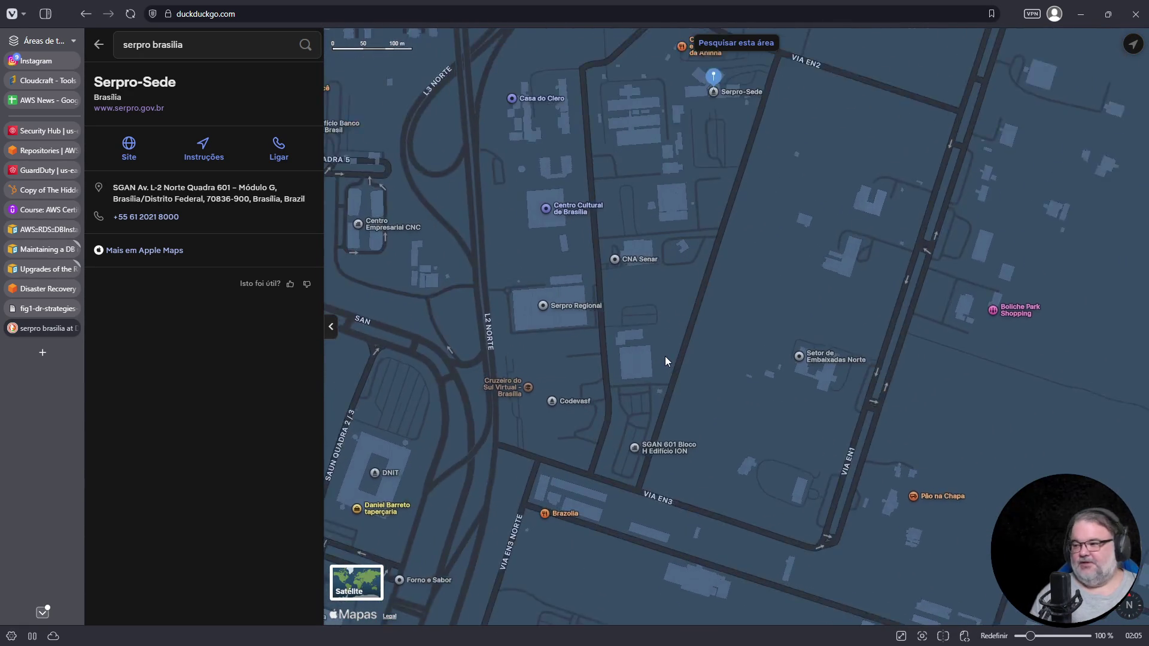
pyautogui.scroll(2, 662, 365)
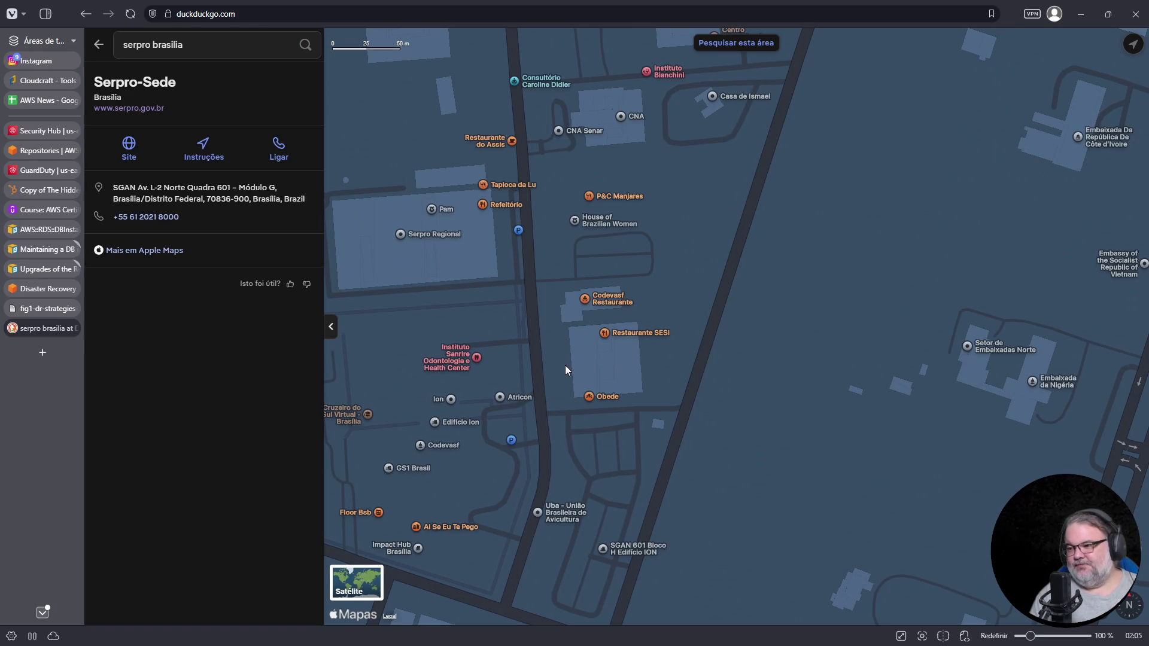
pyautogui.moveTo(566, 369); pyautogui.dragTo(642, 350)
pyautogui.moveTo(533, 263); pyautogui.dragTo(580, 324)
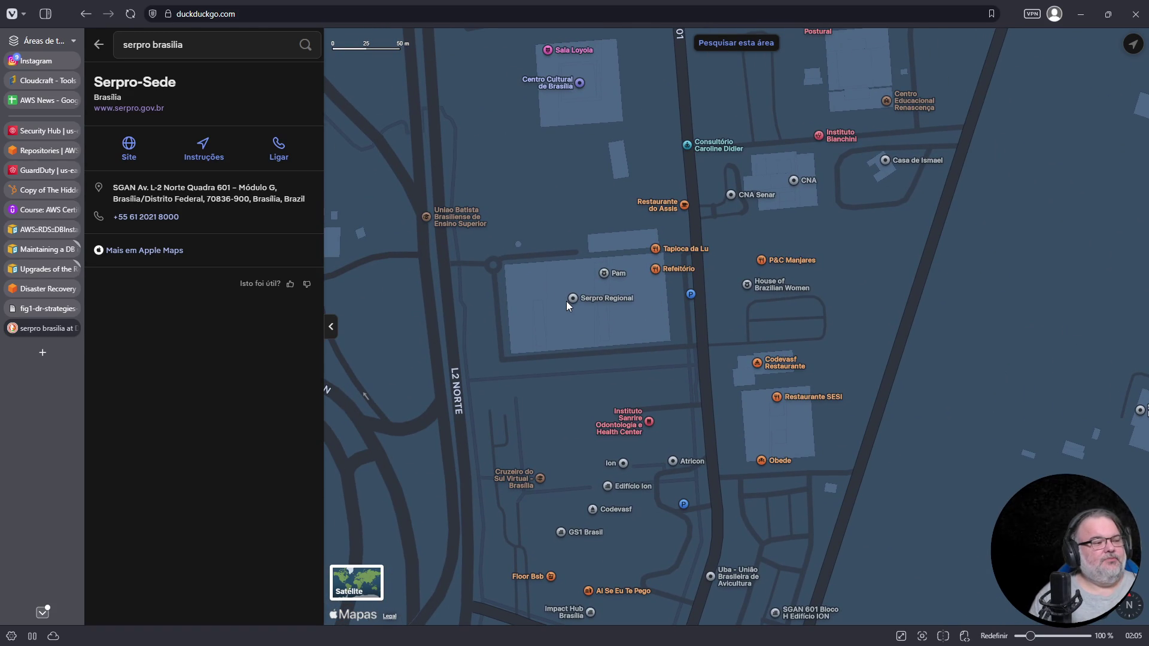
pyautogui.scroll(-5, 567, 300)
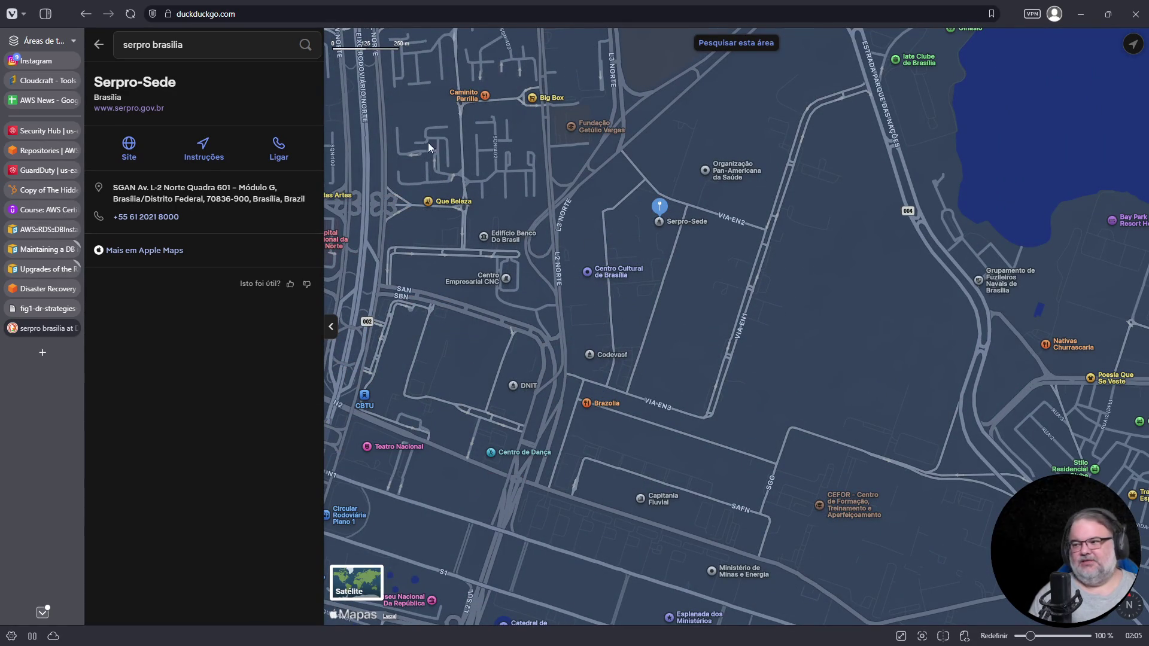
pyautogui.scroll(1, 592, 316)
pyautogui.scroll(2, 592, 317)
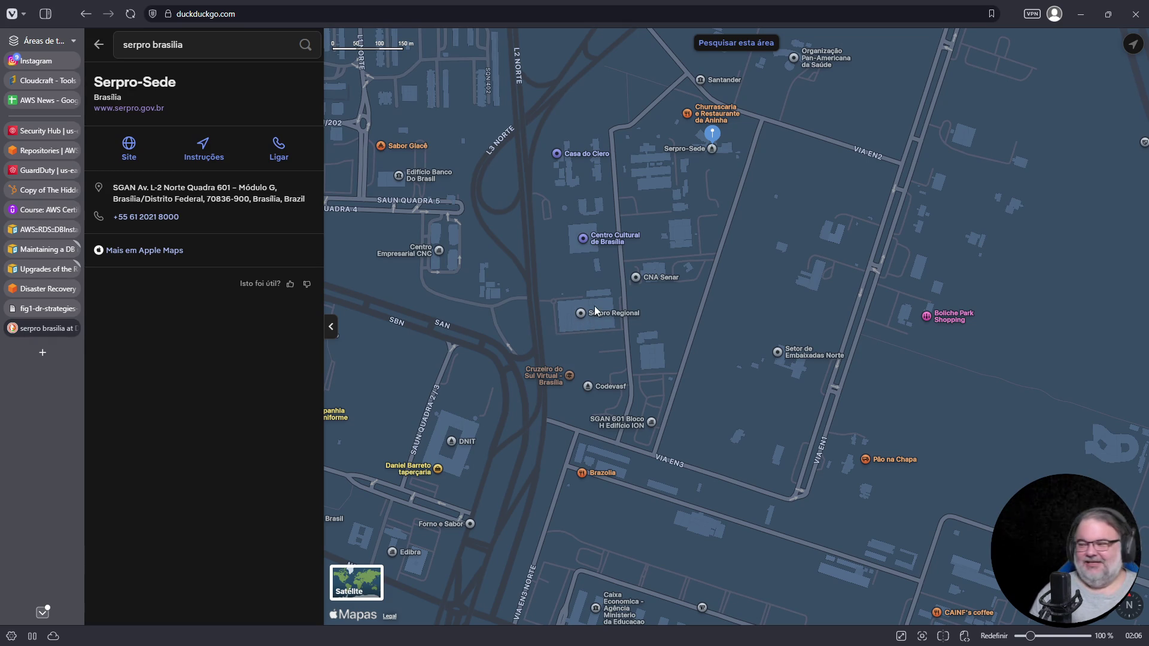
pyautogui.scroll(5, 595, 311)
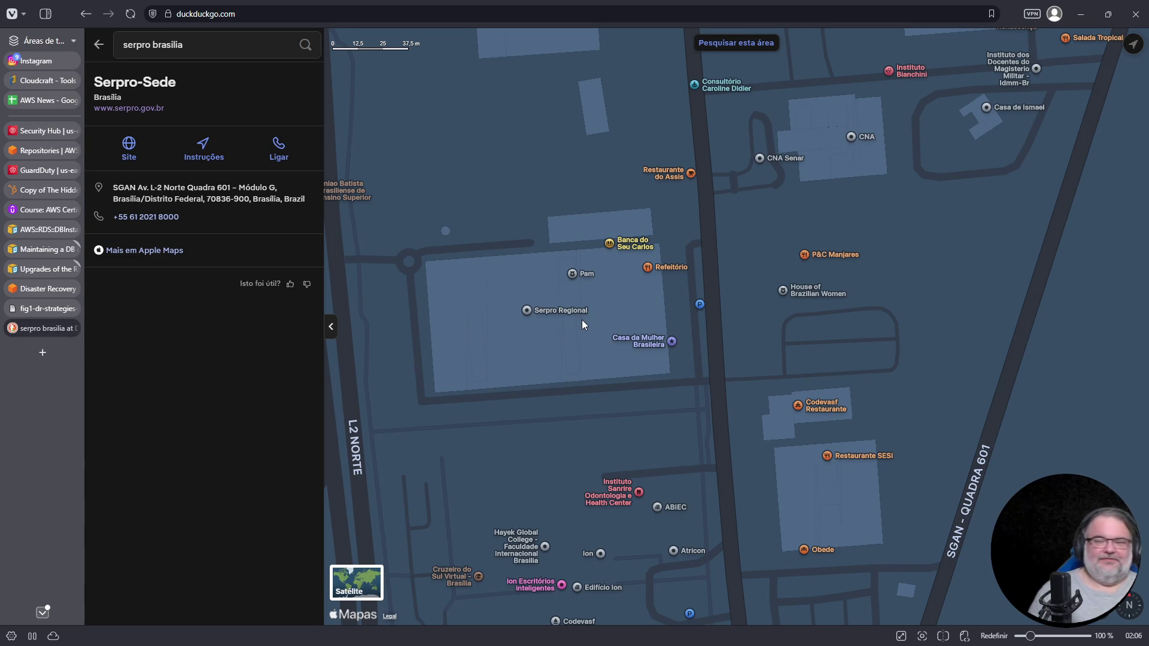
# Search 'serpro são paulo' and zoom in on the Serviço Federal de Processamento de Dados office in Socorro
pyautogui.click(191, 39)
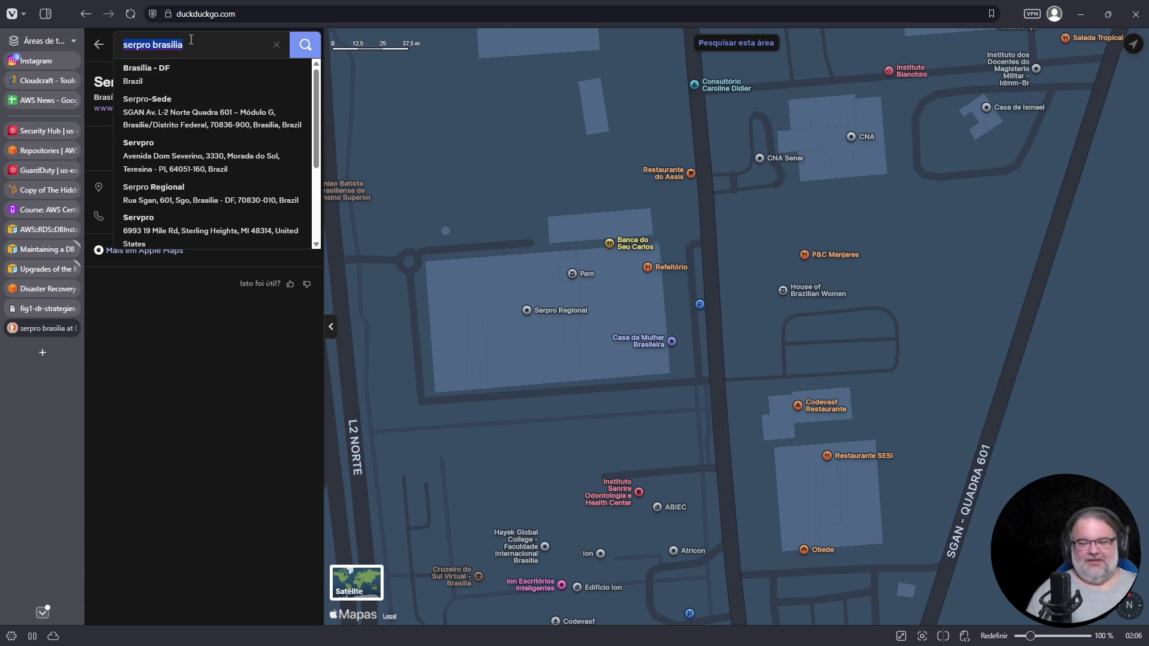
pyautogui.write('serpro são paulo')
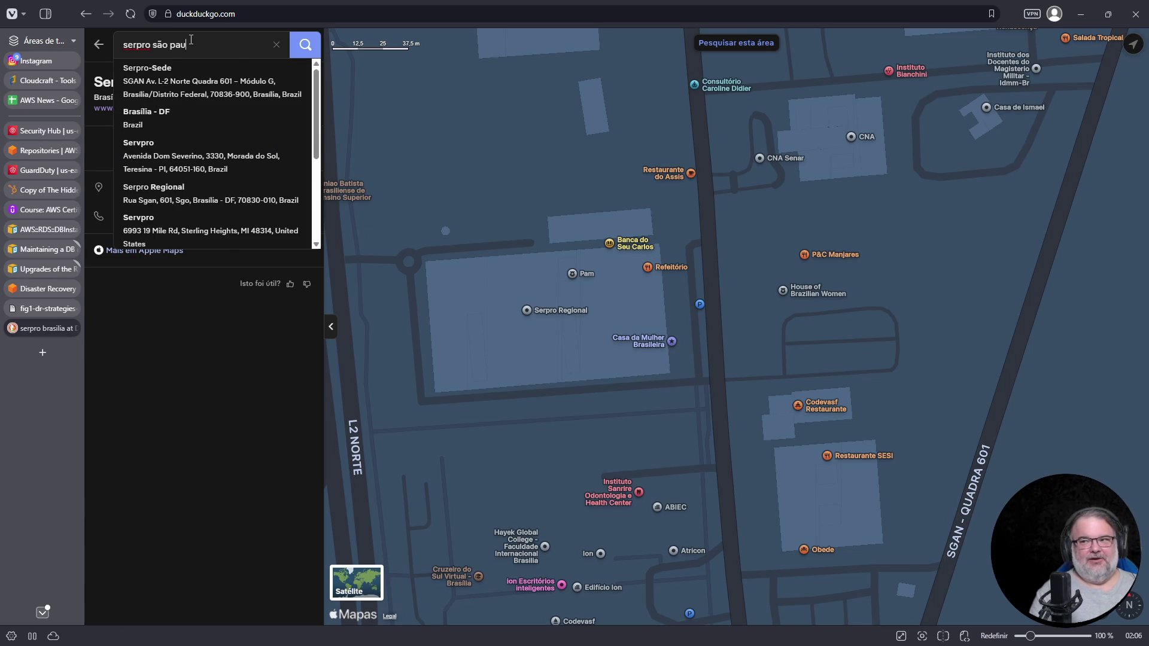
pyautogui.press('Return')
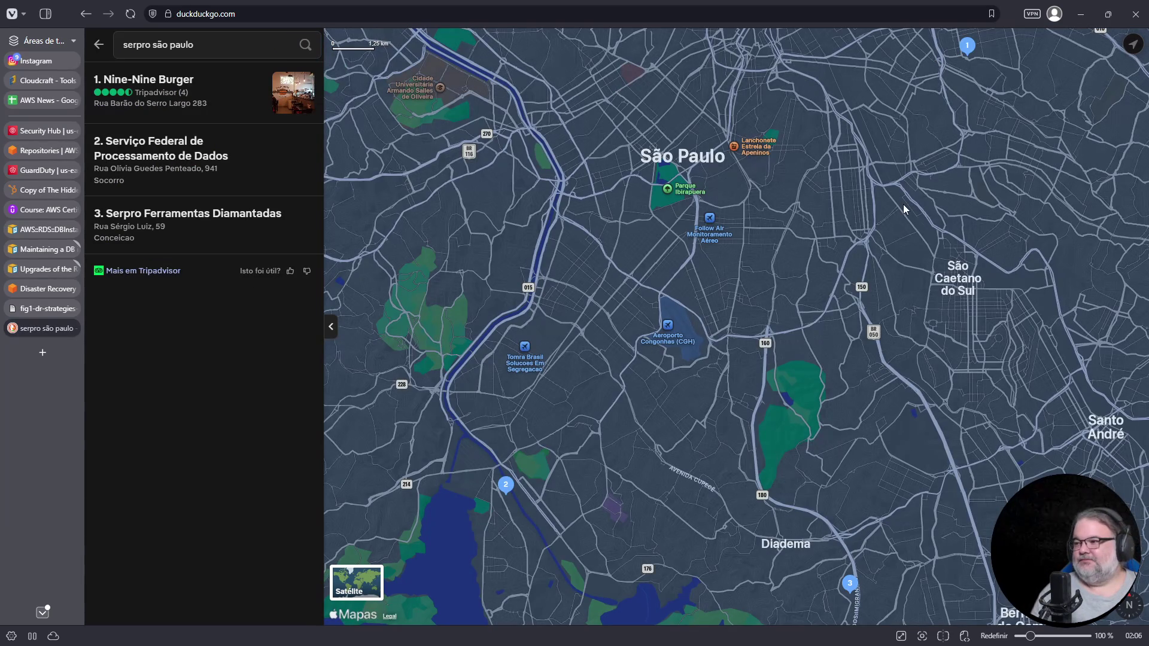
pyautogui.click(231, 174)
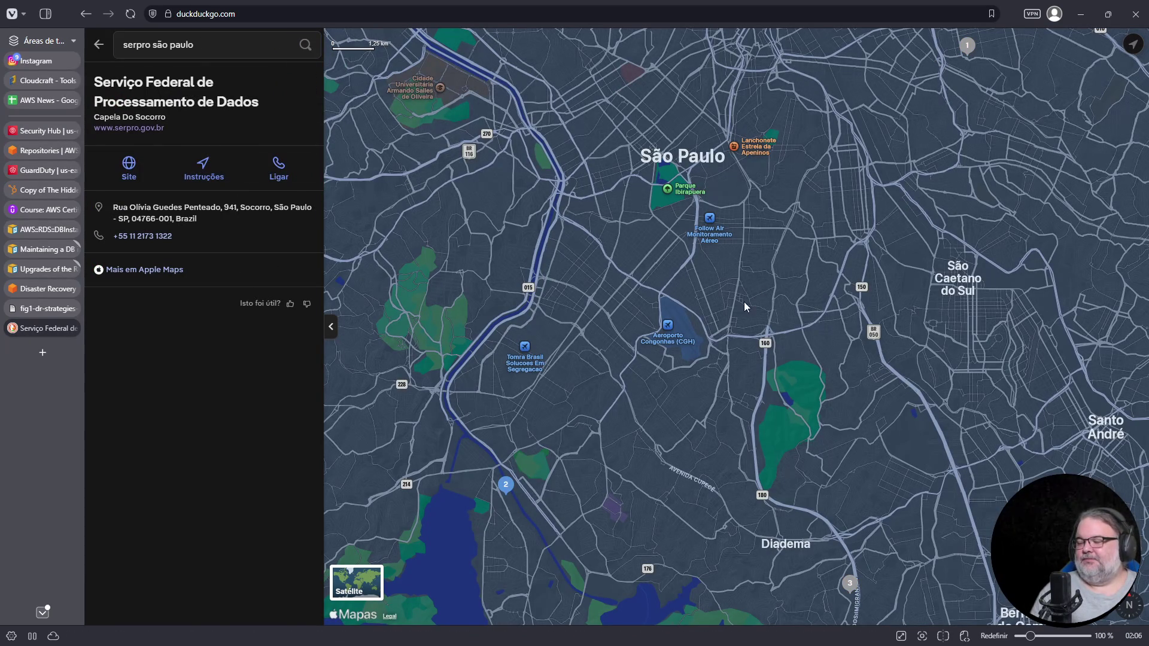
pyautogui.scroll(-5, 718, 293)
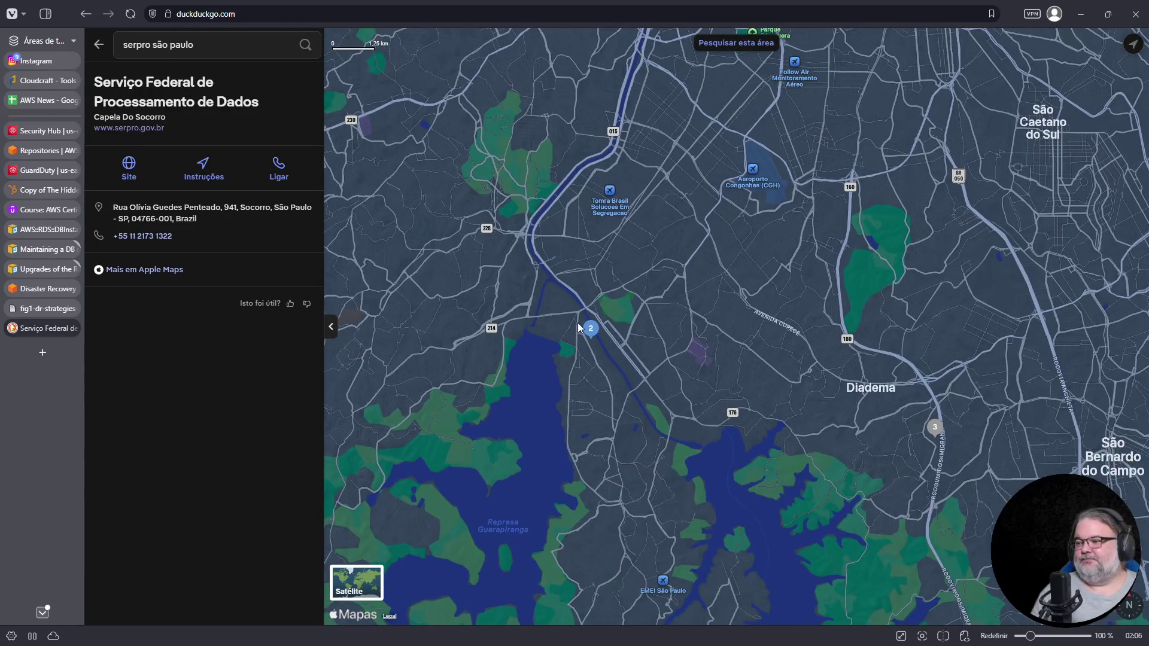
pyautogui.scroll(8, 580, 325)
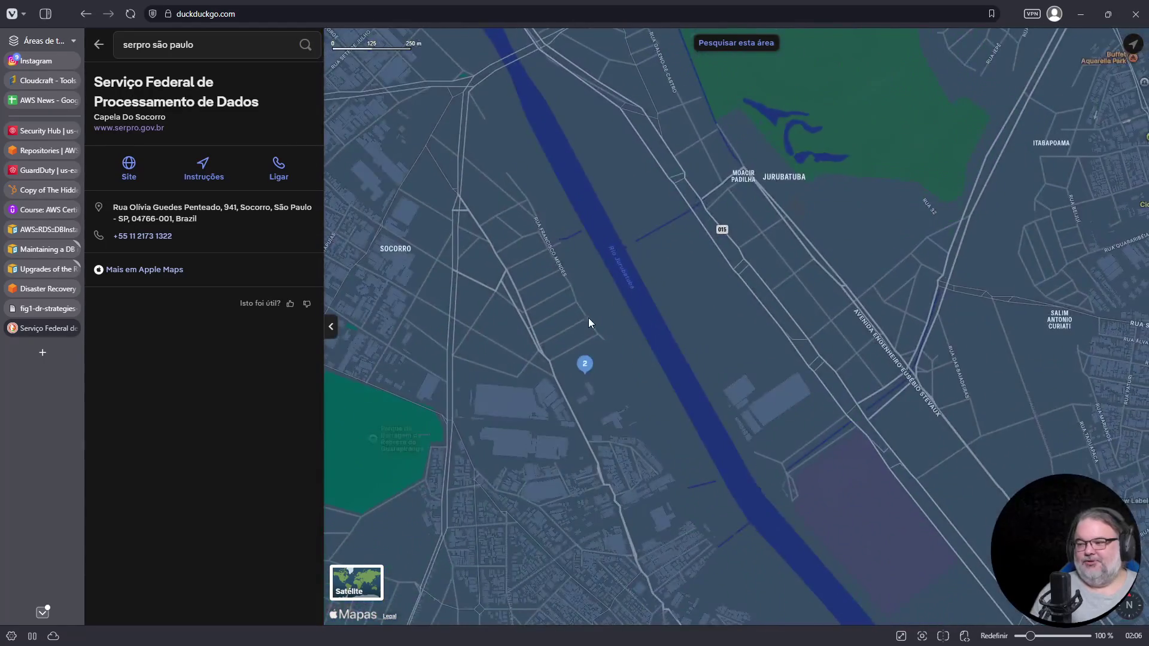
pyautogui.scroll(4, 590, 290)
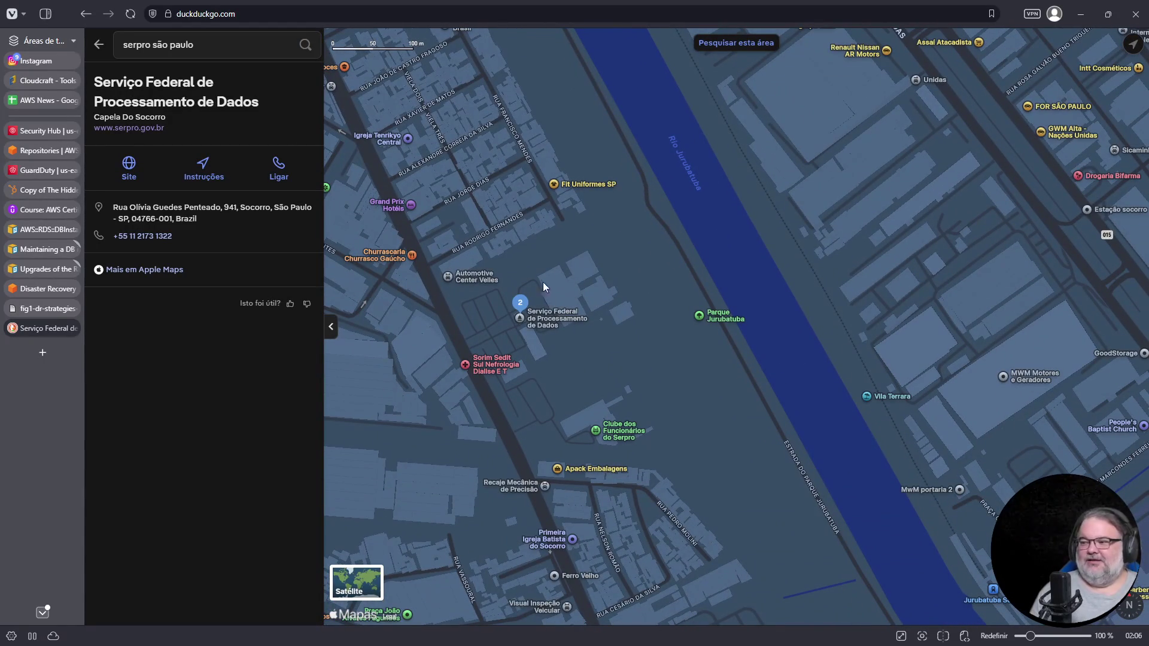
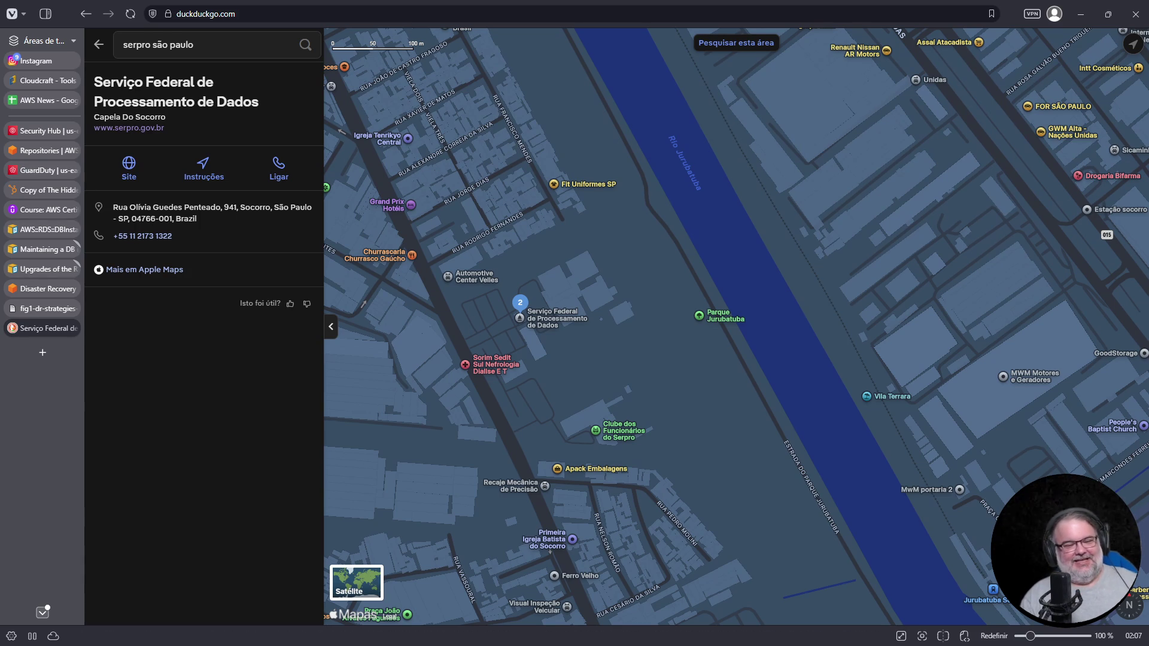
# Load the Amazon RDS 'Upgrading a DB instance engine version' docs page in a new tab and zoom in
pyautogui.click(45, 358)
pyautogui.click(201, 18)
pyautogui.write('https://docs.aws.amazon.com/AmazonRDS/latest/UserGuide/USER_UpgradeDBInstance.Upgrading.html')
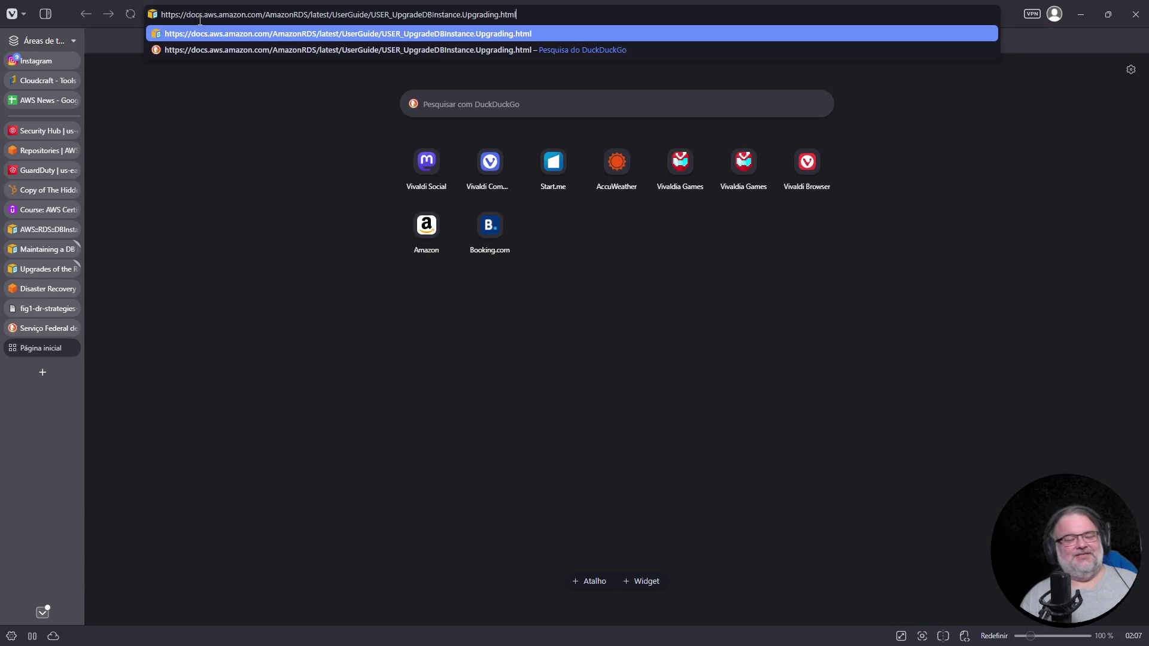
pyautogui.press('Return')
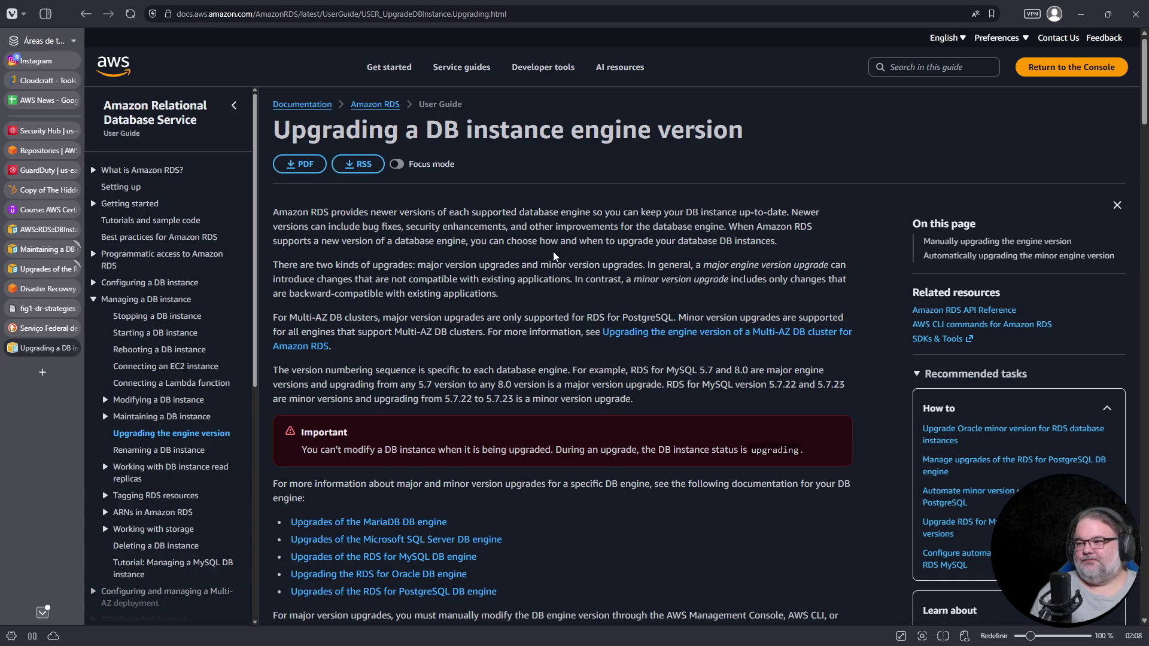
pyautogui.hotkey('ctrl', '+')
pyautogui.hotkey('ctrl', '+')
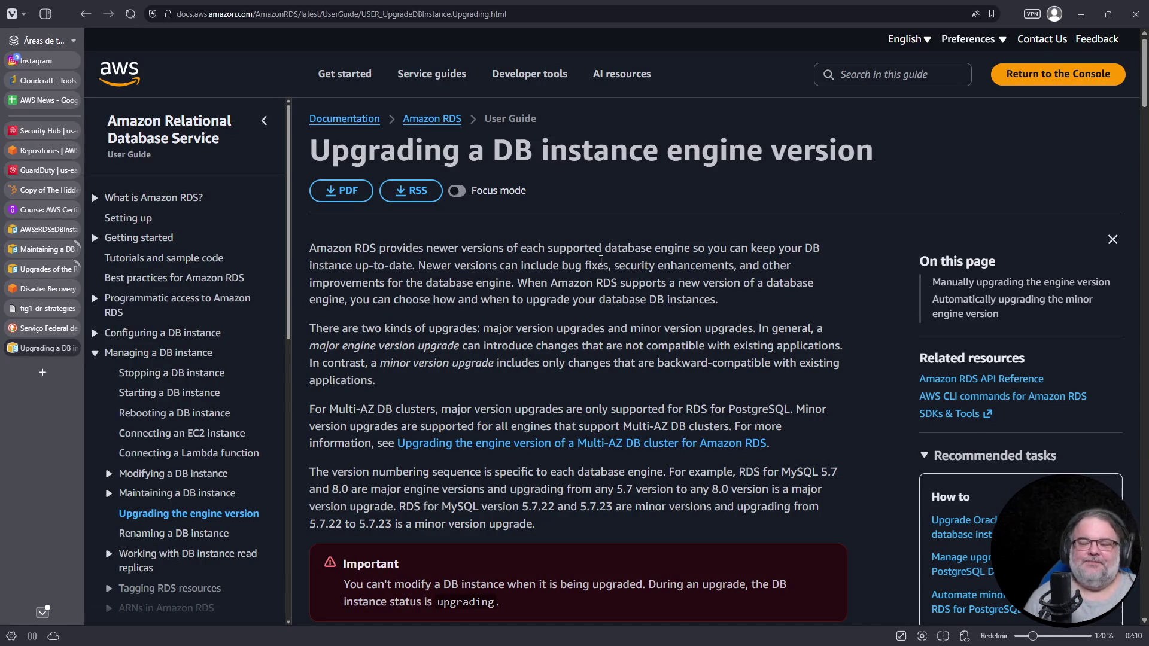
pyautogui.click(42, 372)
pyautogui.click(401, 13)
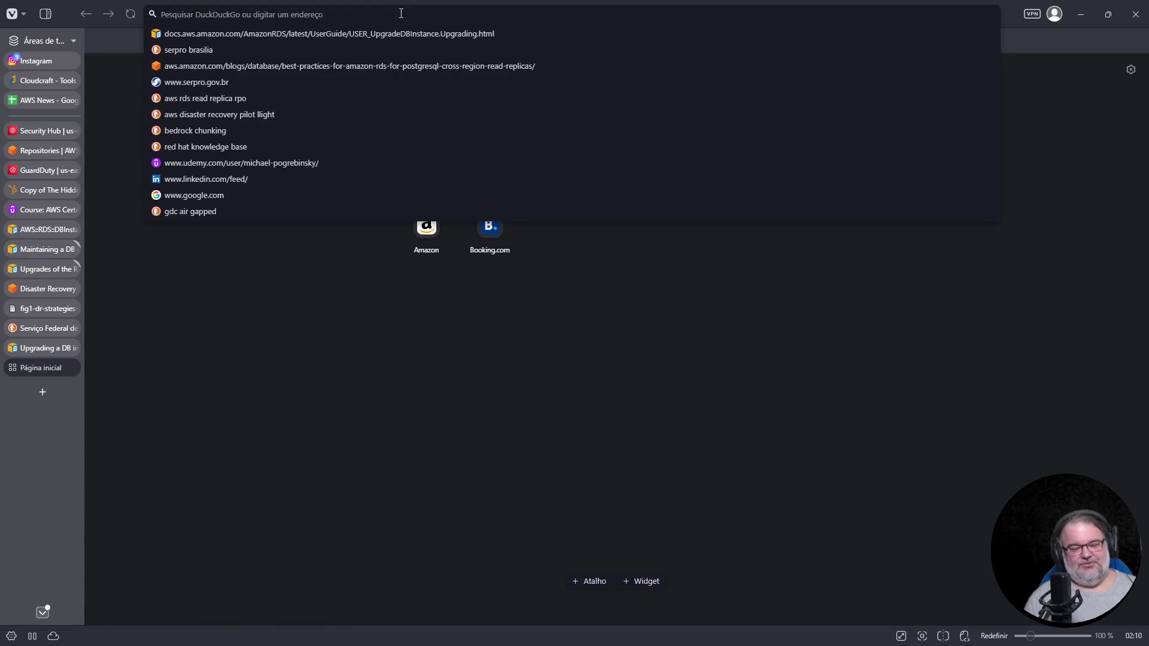
pyautogui.write('www.google.com')
pyautogui.press('Return')
pyautogui.click(489, 276)
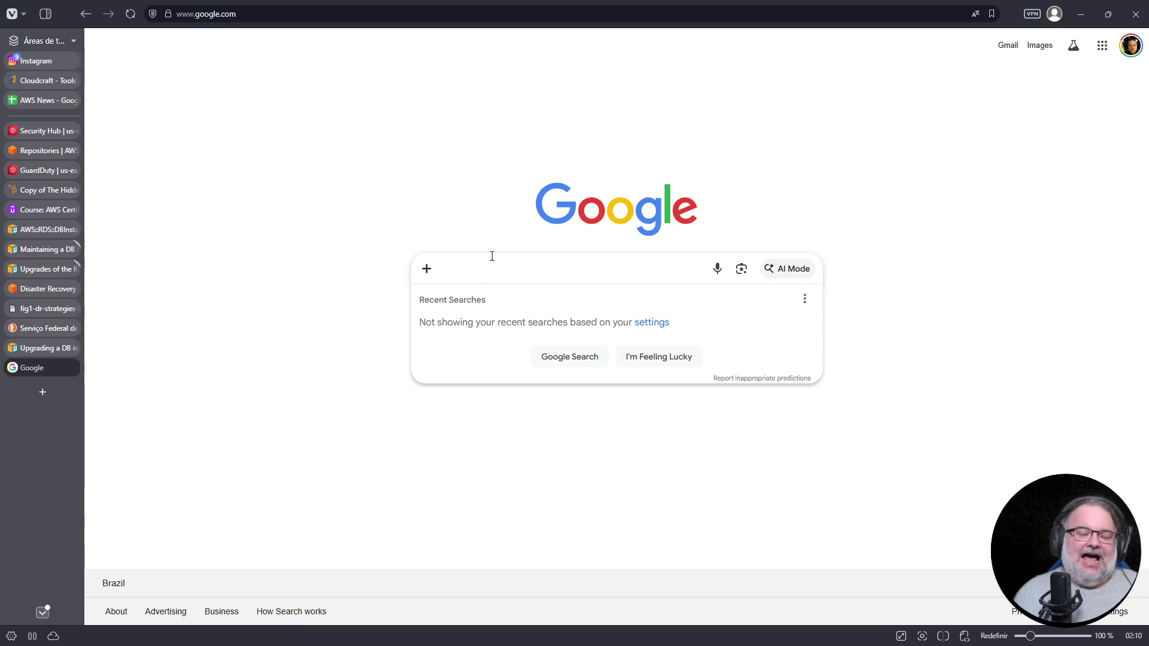
# Search Google for 's3 backup announcement', open the top AWS result, then return to the results
pyautogui.write('s3 ')
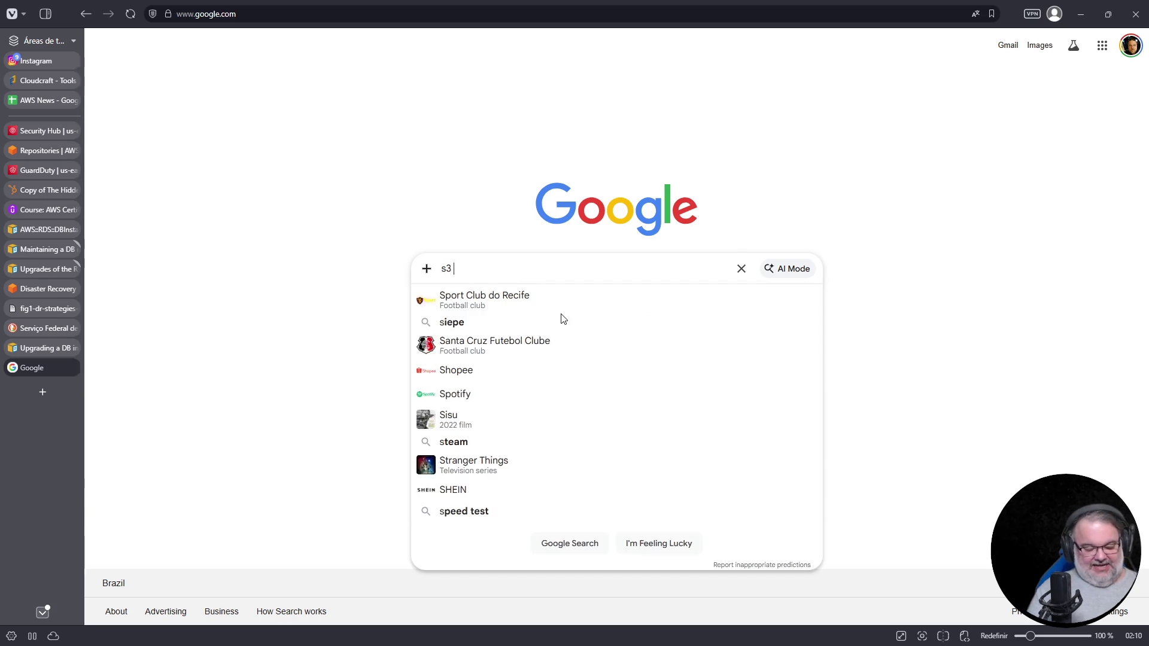
pyautogui.write('backup announcement')
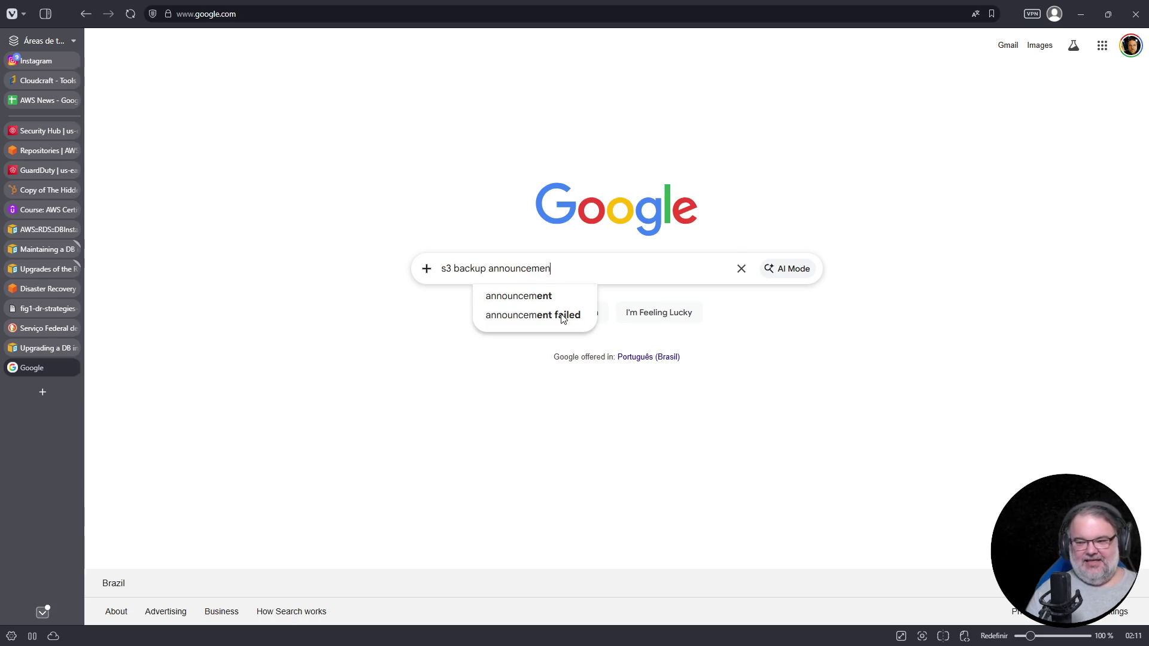
pyautogui.press('Return')
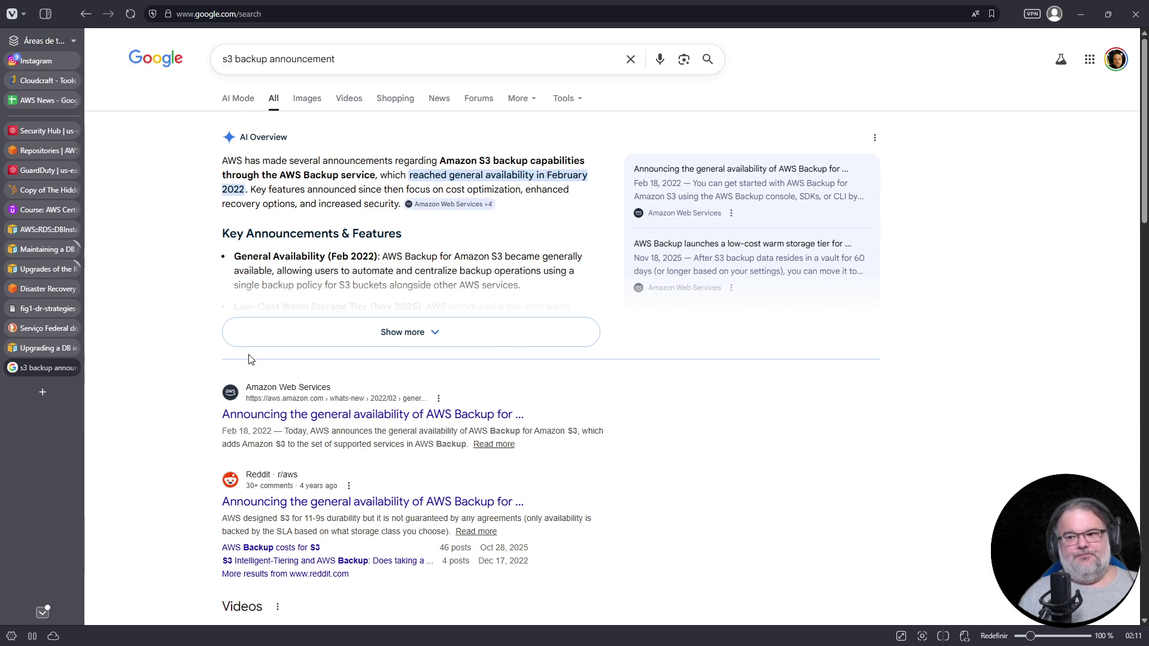
pyautogui.click(383, 419)
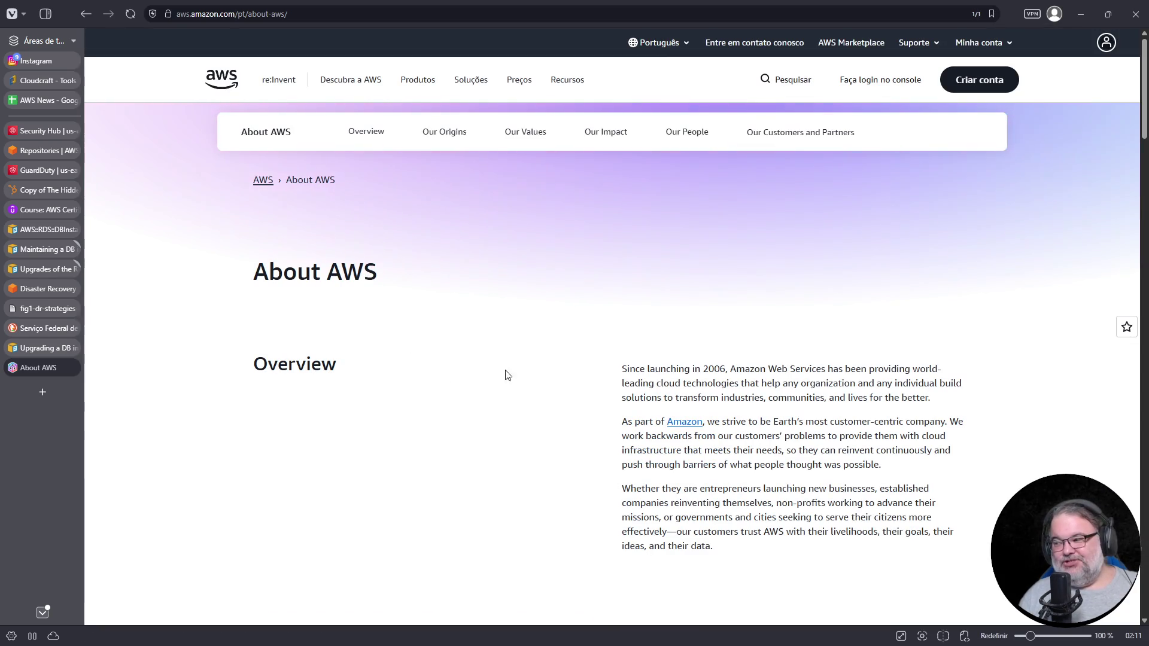
pyautogui.click(85, 15)
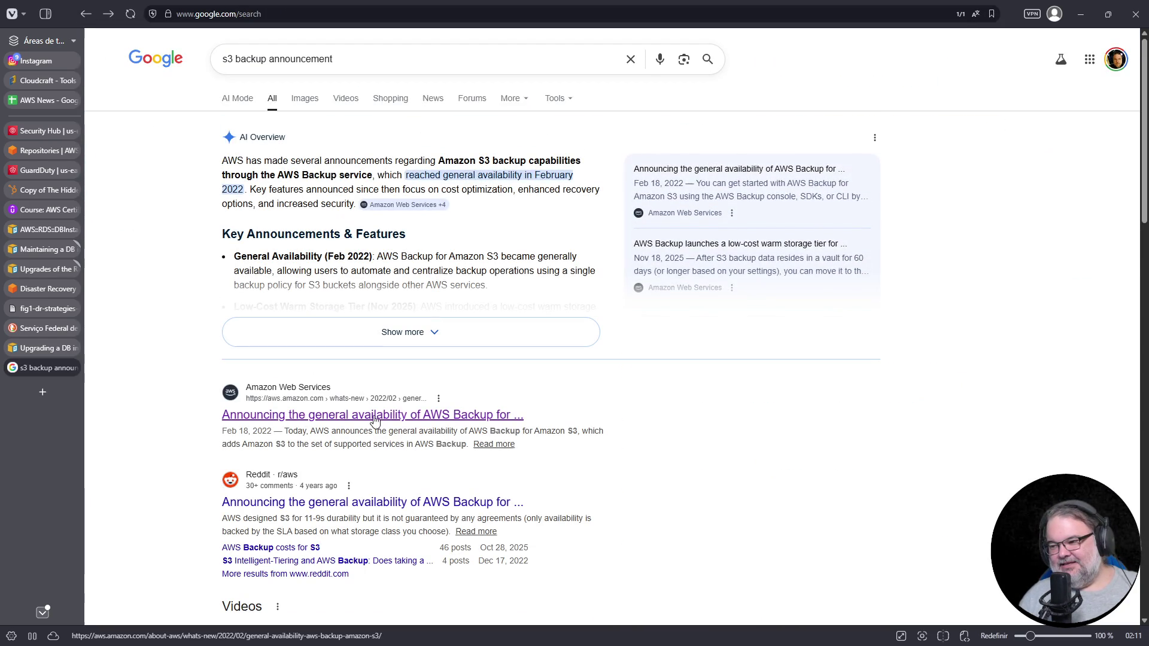
pyautogui.scroll(-3, 404, 410)
# Zoom the results to 150%, highlight the 2022 date, 'AWS' and 11-9s durability, then select the query
pyautogui.keyDown('ctrl'); pyautogui.scroll(4, 423, 293); pyautogui.keyUp('ctrl')
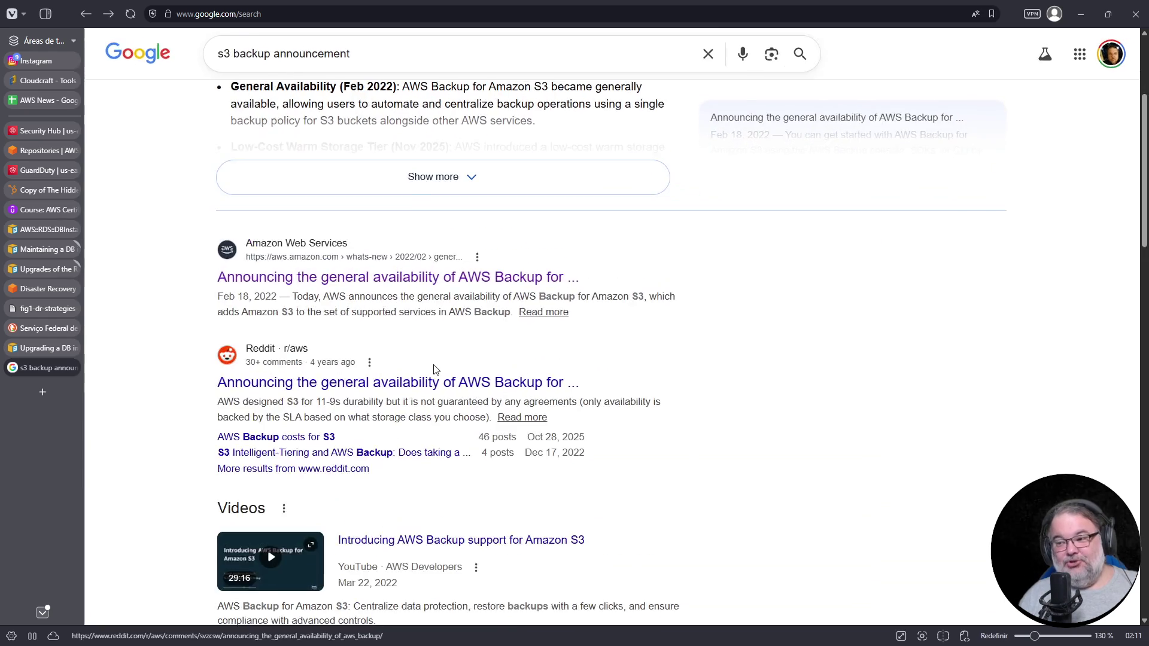
pyautogui.keyDown('ctrl'); pyautogui.scroll(1, 424, 368); pyautogui.keyUp('ctrl')
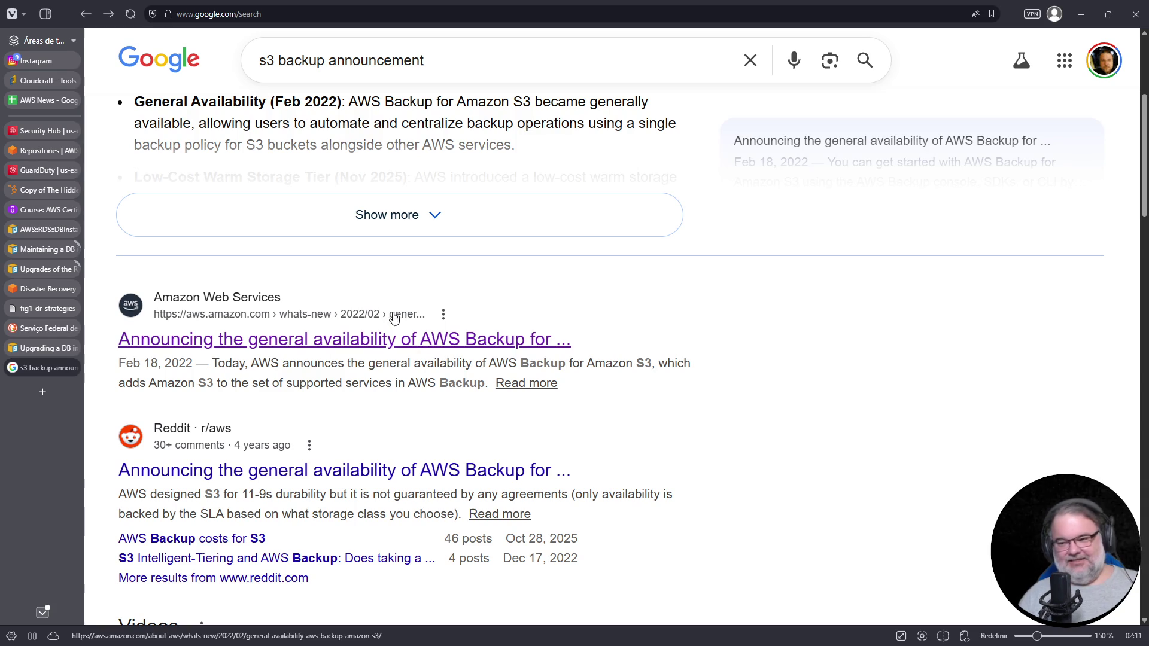
pyautogui.moveTo(157, 365); pyautogui.dragTo(204, 365)
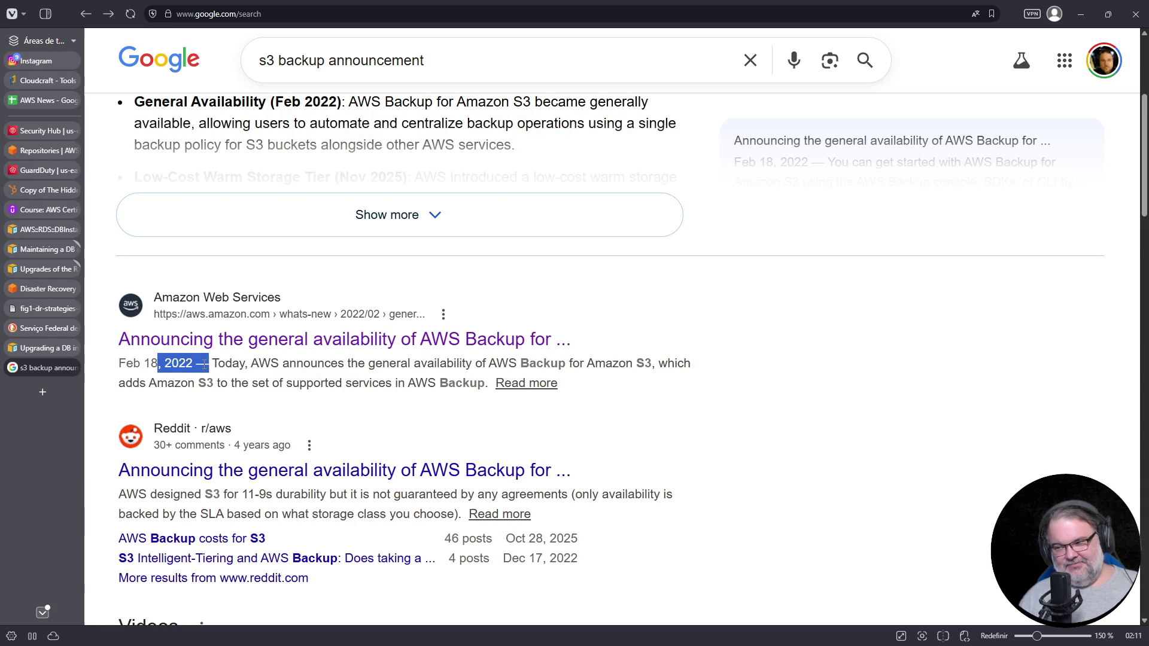
pyautogui.scroll(-3, 482, 400)
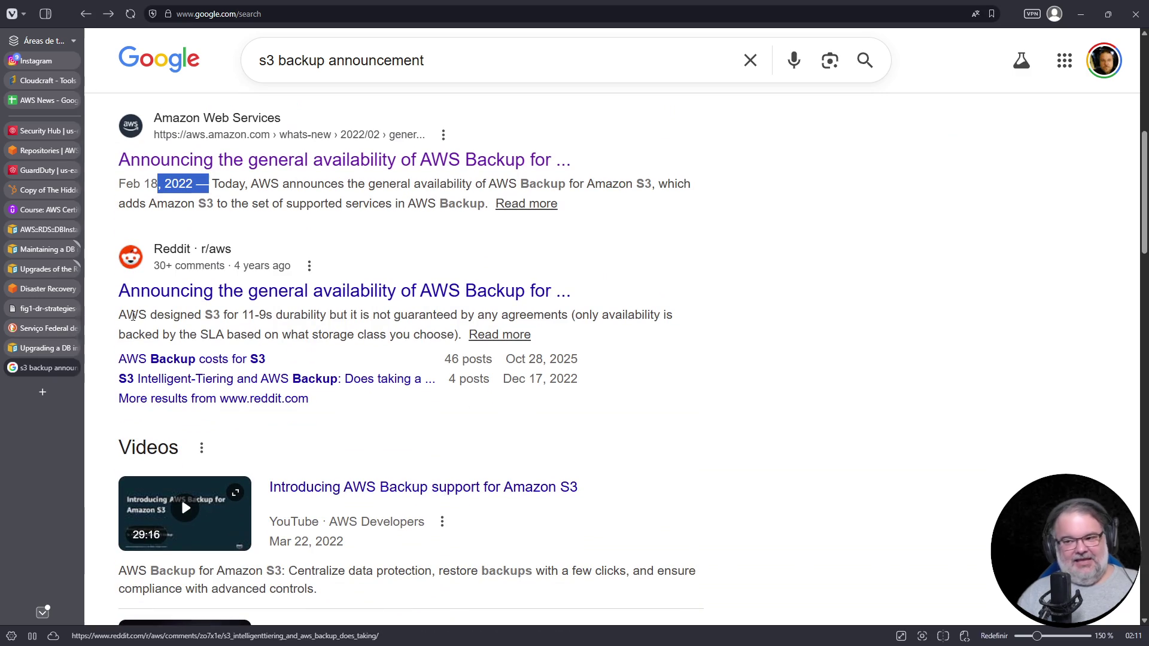
pyautogui.moveTo(151, 318); pyautogui.dragTo(126, 317)
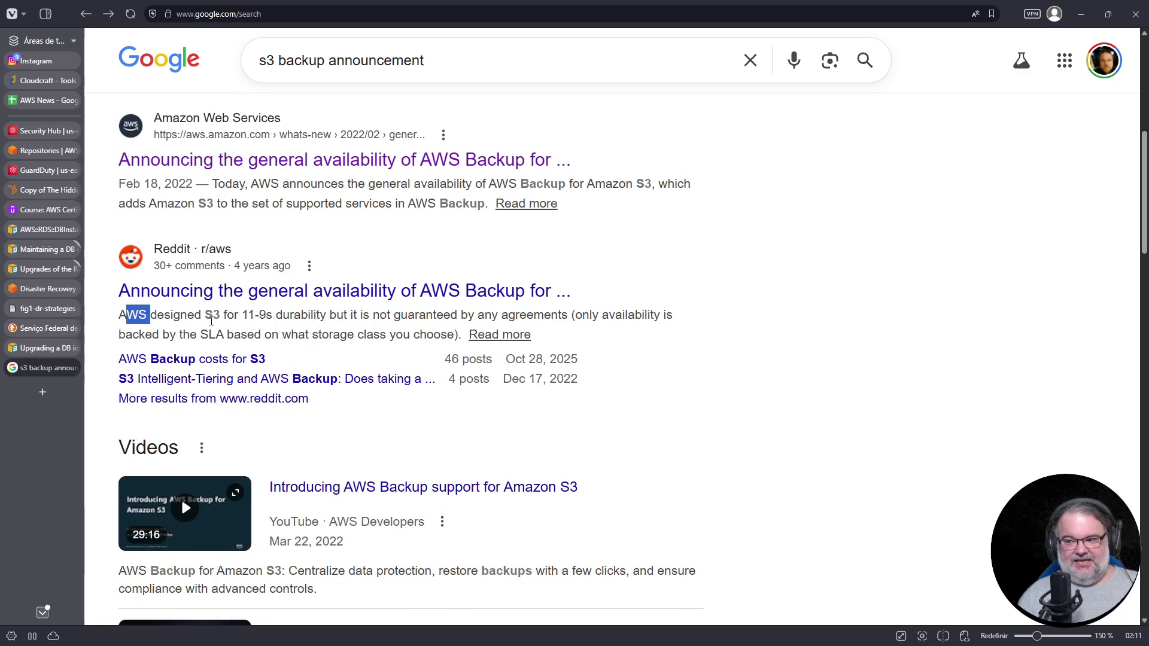
pyautogui.moveTo(242, 315); pyautogui.dragTo(272, 315)
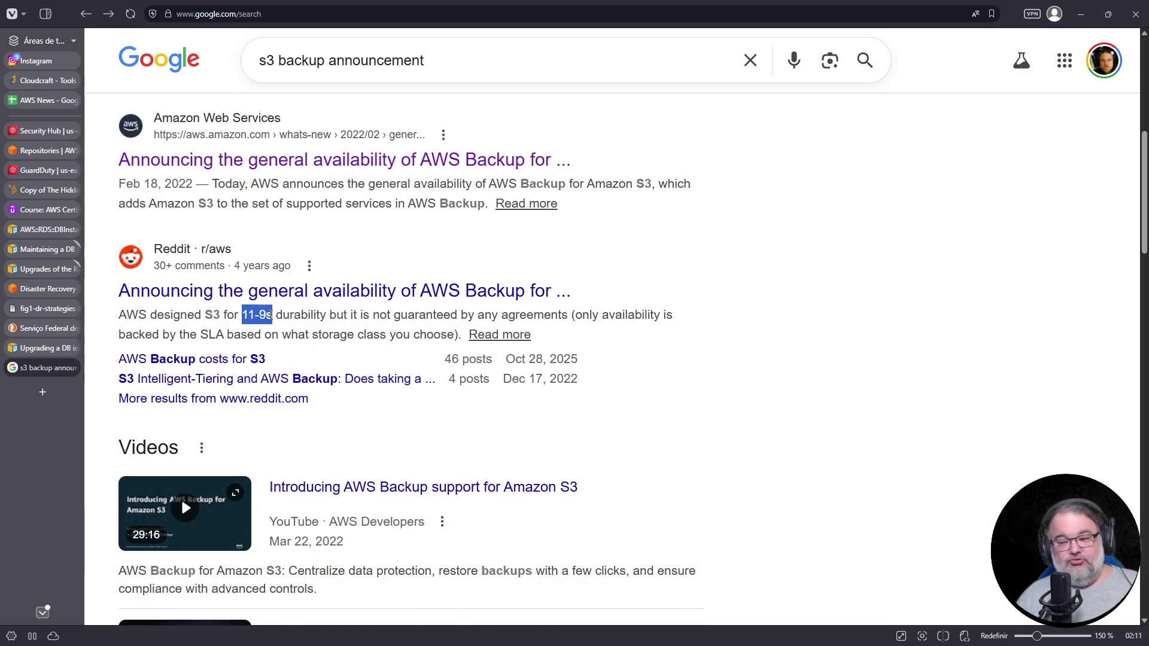
pyautogui.tripleClick(390, 58)
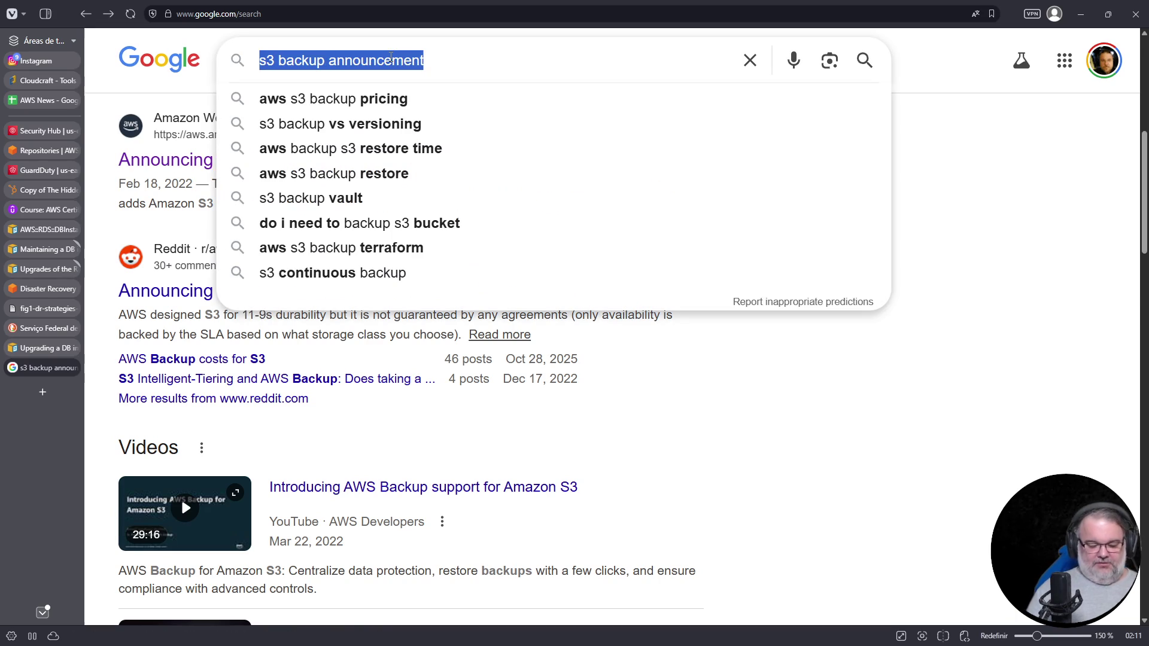
# Enter and then erase 99,99999999 in the search box, and highlight the 'Backup for Amazon S3' phrase
pyautogui.write('99,9999999')
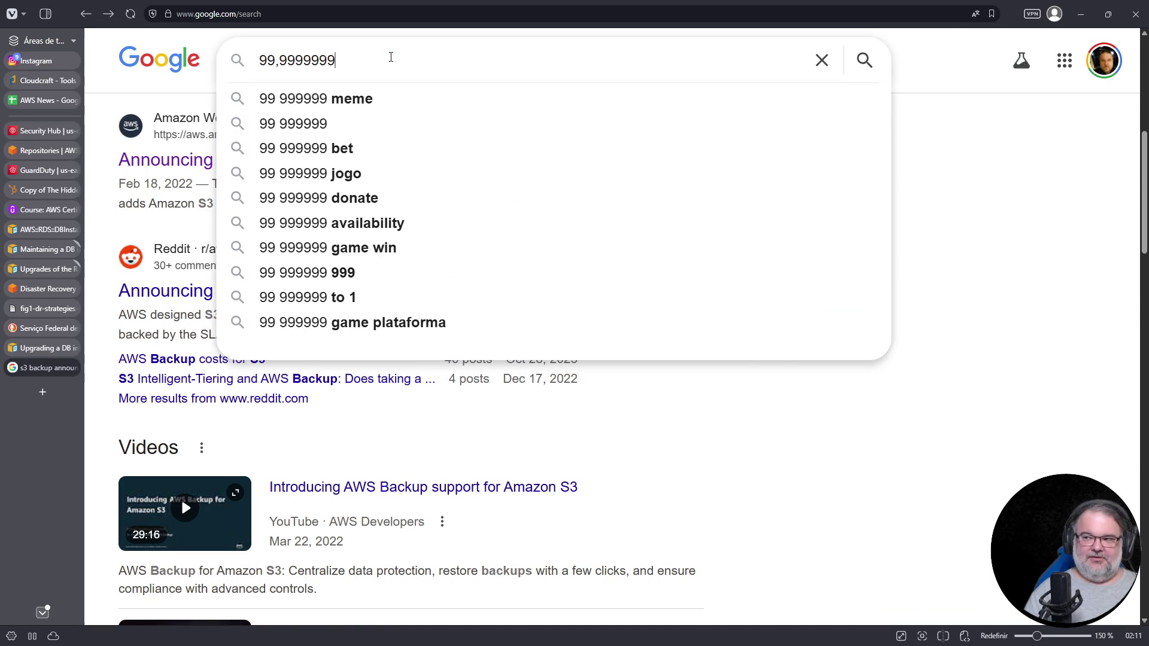
pyautogui.write('9')
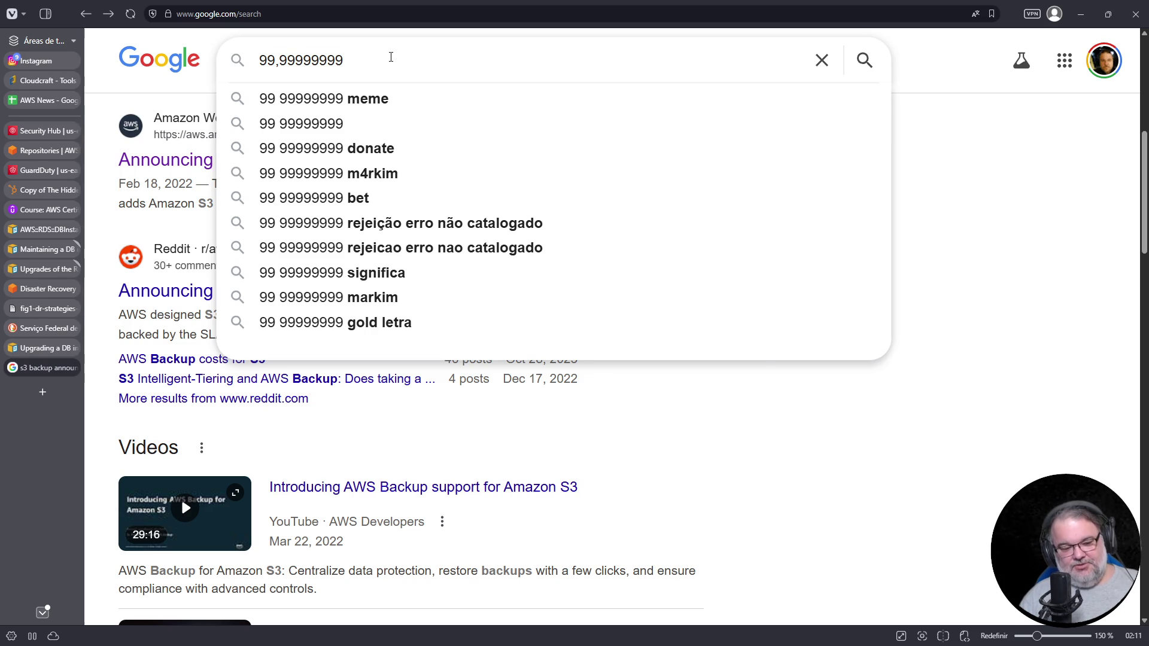
pyautogui.hotkey('ctrl', 'a')
pyautogui.press('BackSpace')
pyautogui.press('Escape')
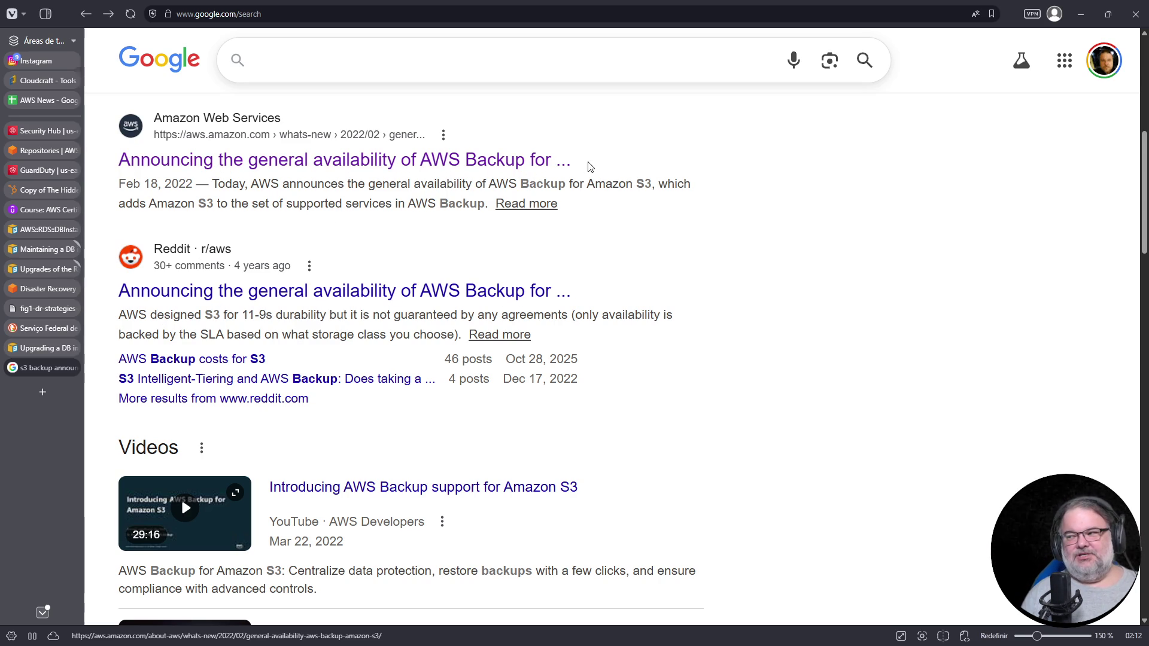
pyautogui.moveTo(521, 184); pyautogui.dragTo(654, 179)
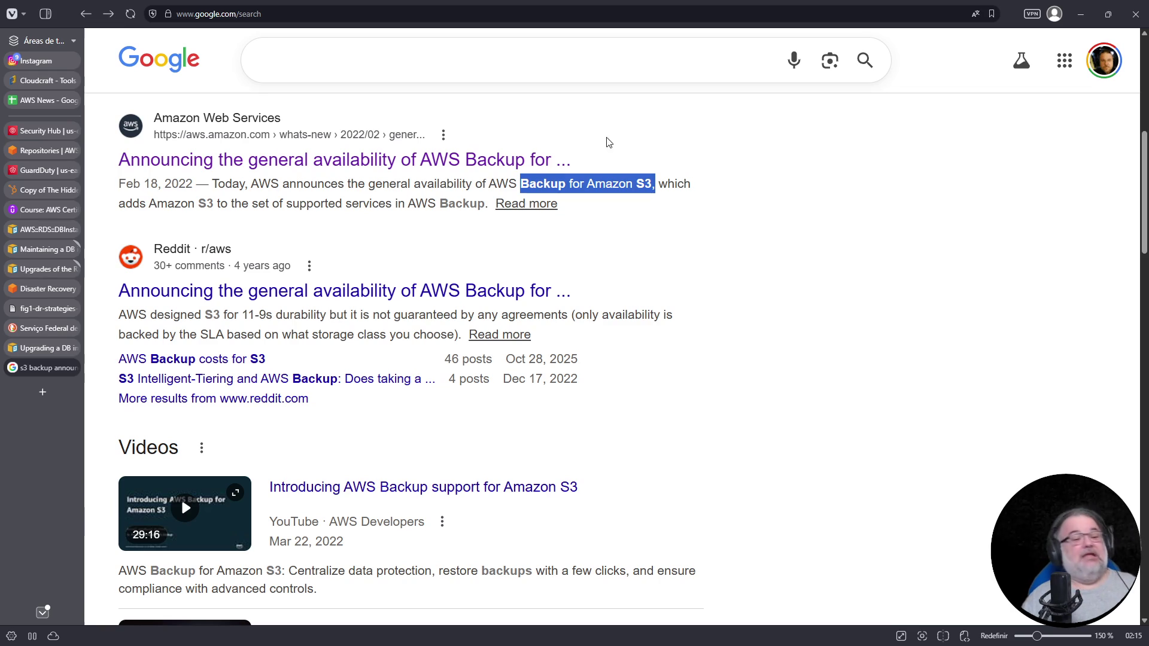
# Search Google for 'aws s3 object locking compliance mode'
pyautogui.click(468, 66)
pyautogui.write('aws s3 object locking comp')
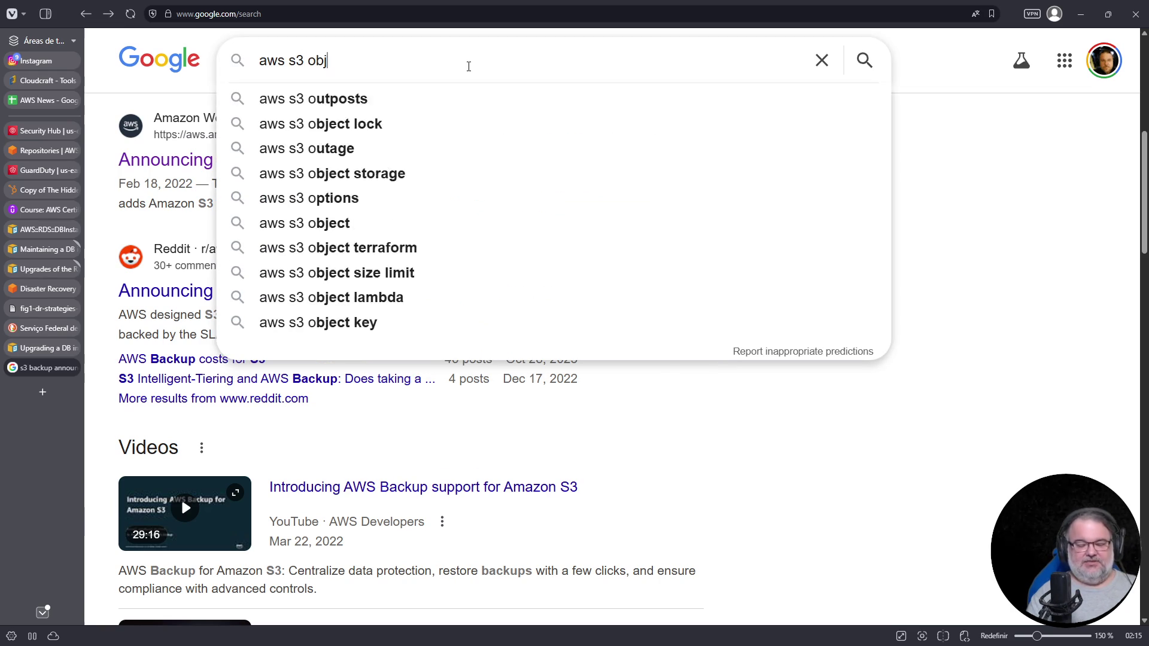
pyautogui.write('liance mode')
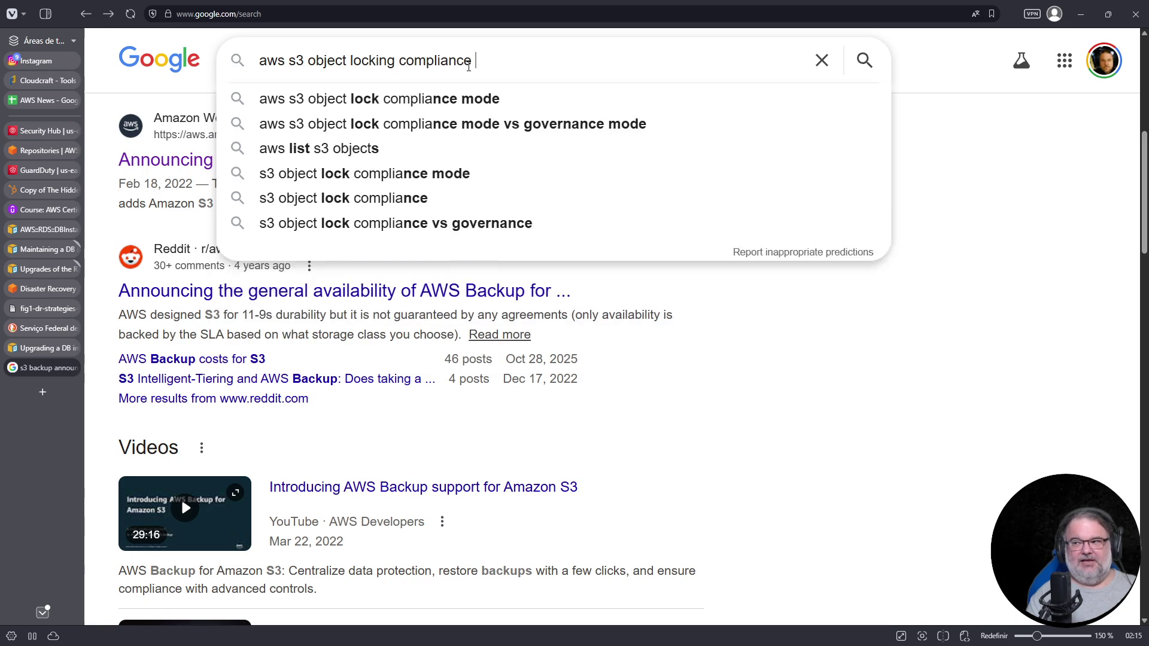
pyautogui.press('Return')
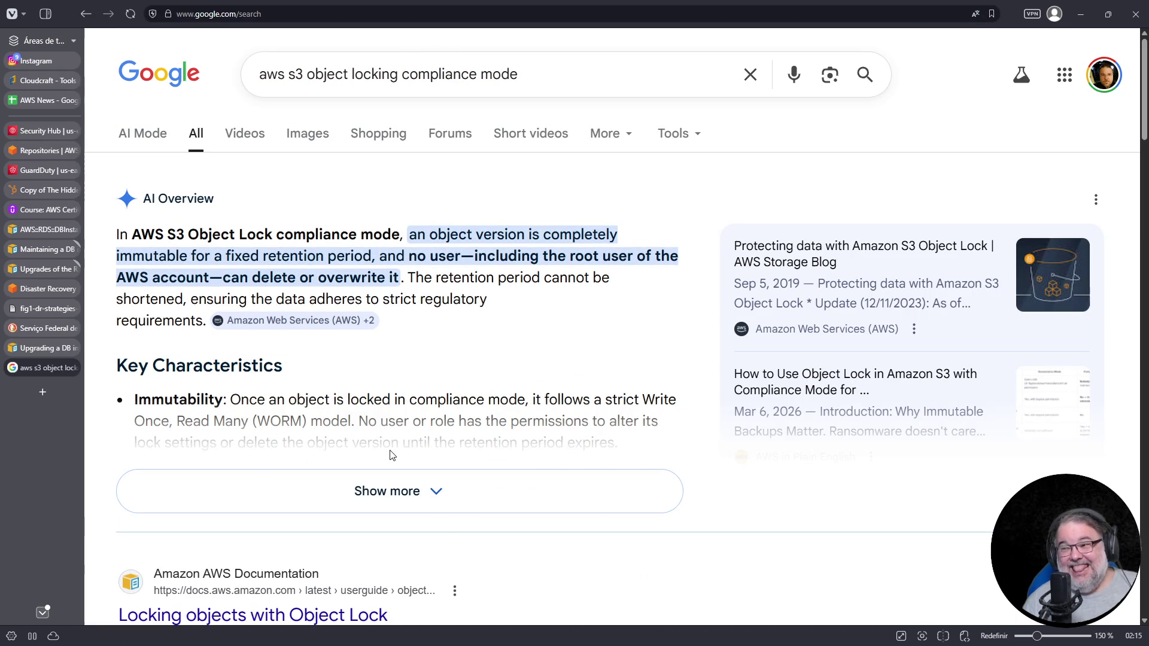
# Expand the AI Overview and read down the results to the Reddit r/aws thread
pyautogui.click(394, 494)
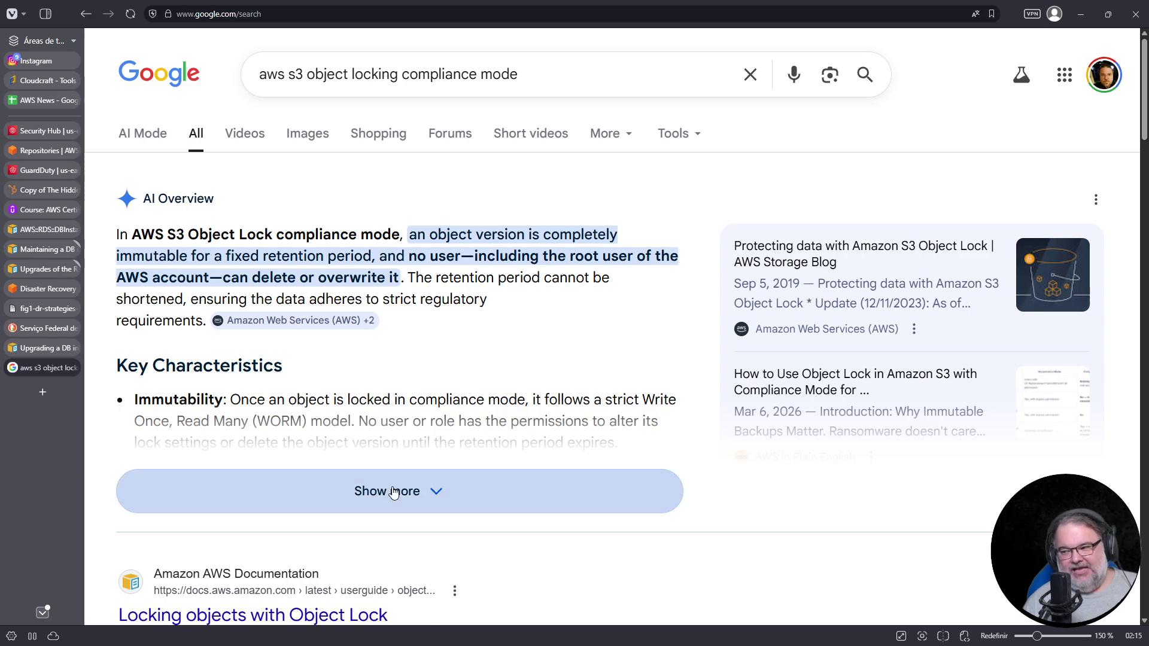
pyautogui.scroll(-2, 297, 400)
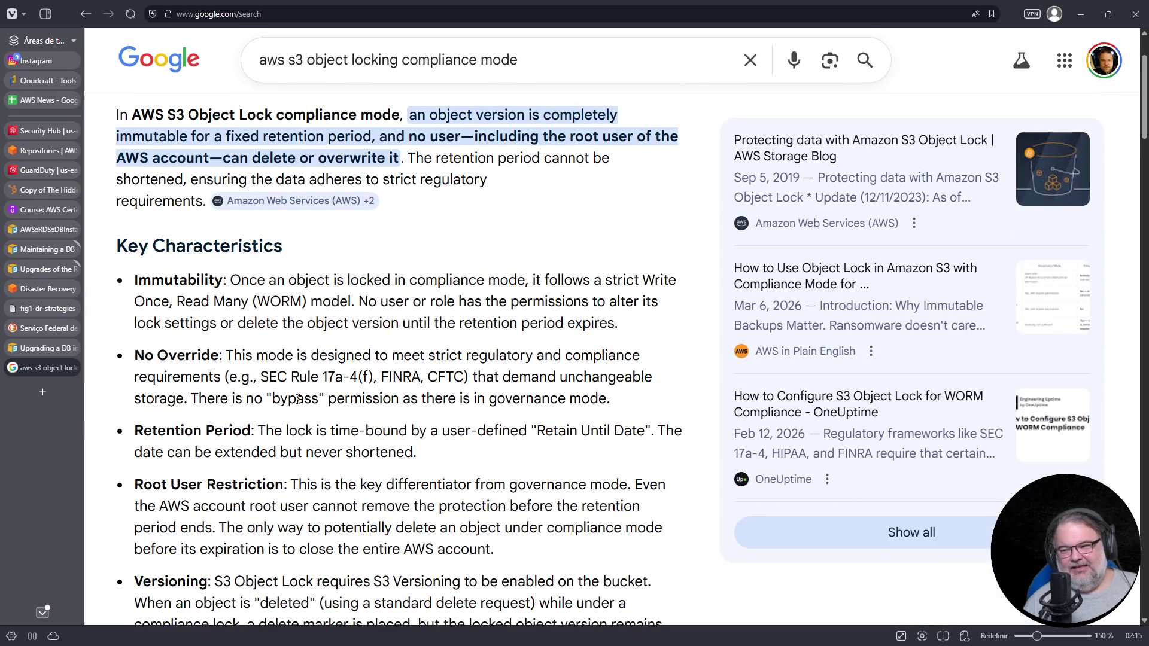
pyautogui.scroll(-2, 298, 401)
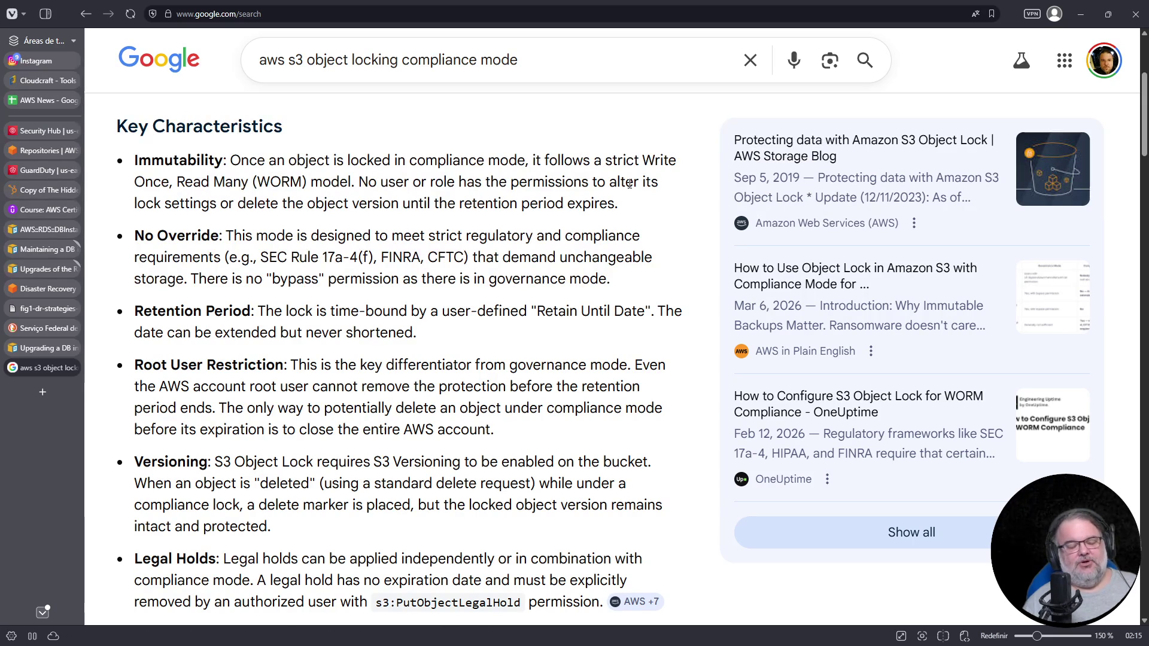
pyautogui.scroll(-10, 630, 184)
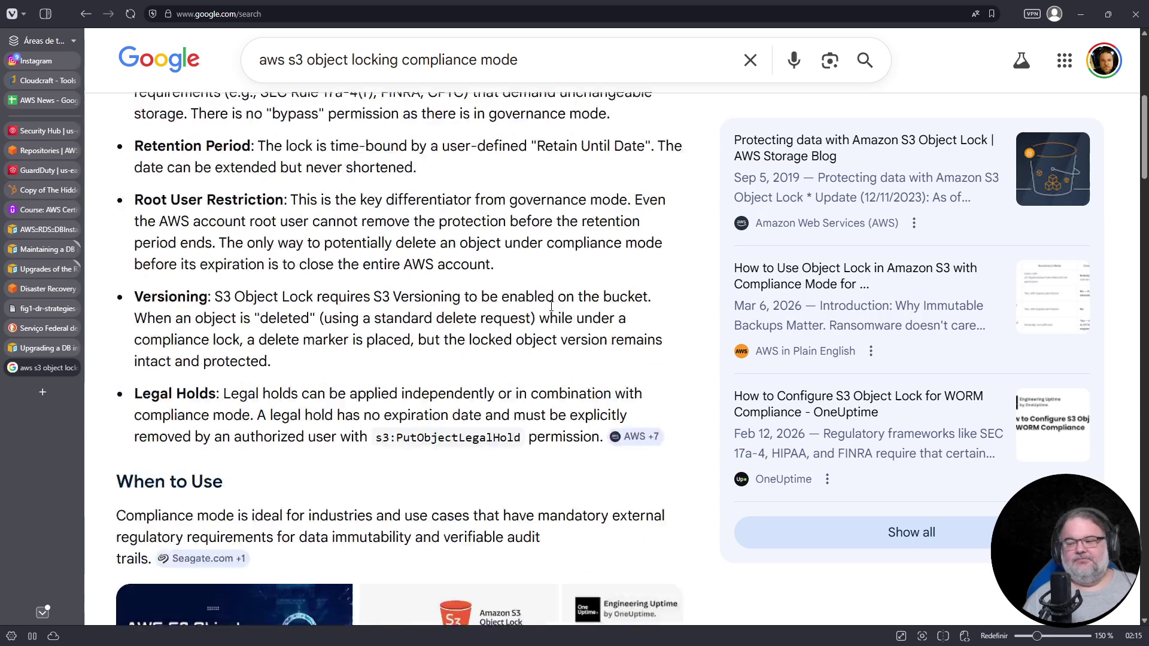
pyautogui.scroll(-8, 550, 304)
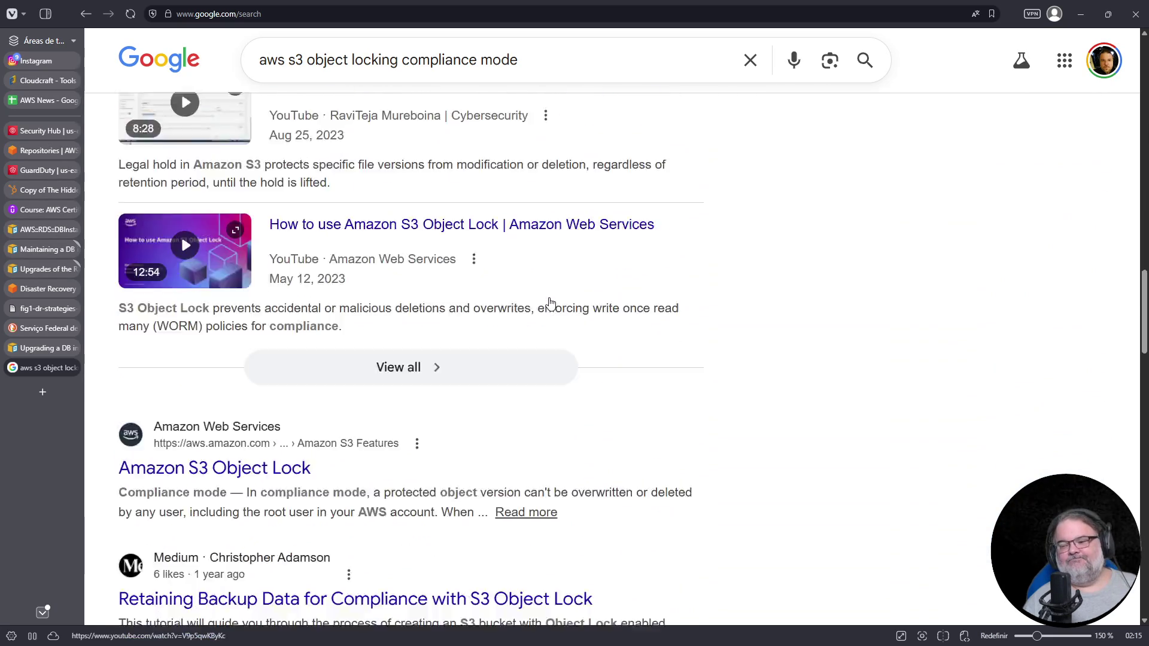
pyautogui.scroll(-3, 552, 302)
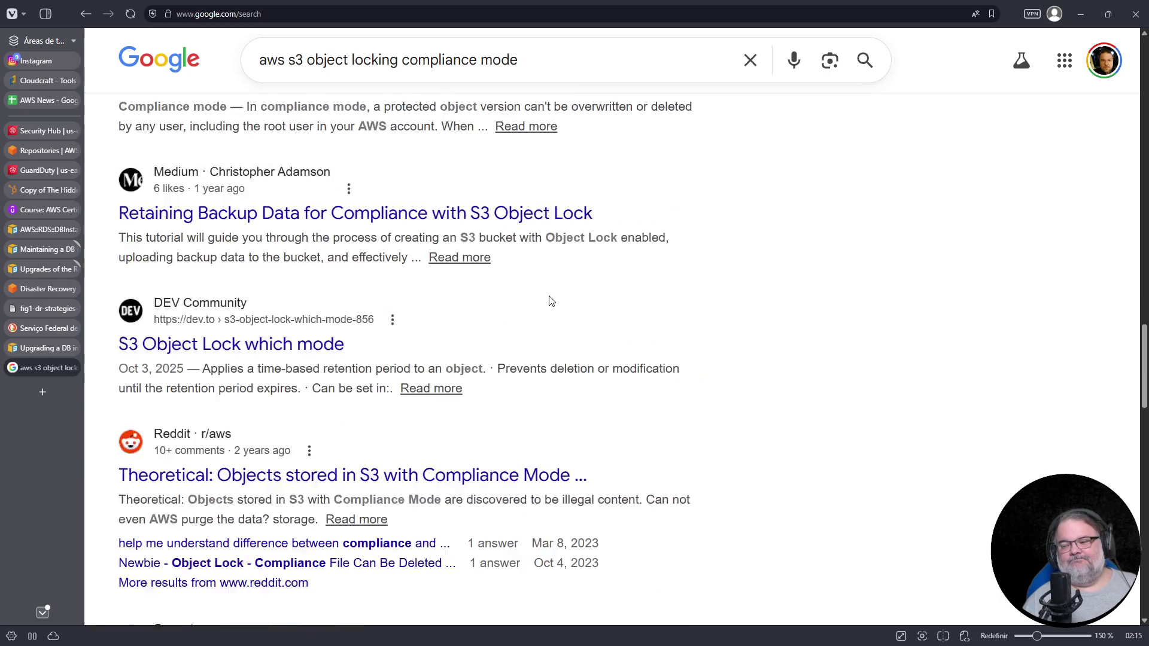
# Open the r/aws 'Objects stored in S3 with Compliance Mode' thread and highlight the top comment
pyautogui.click(530, 362)
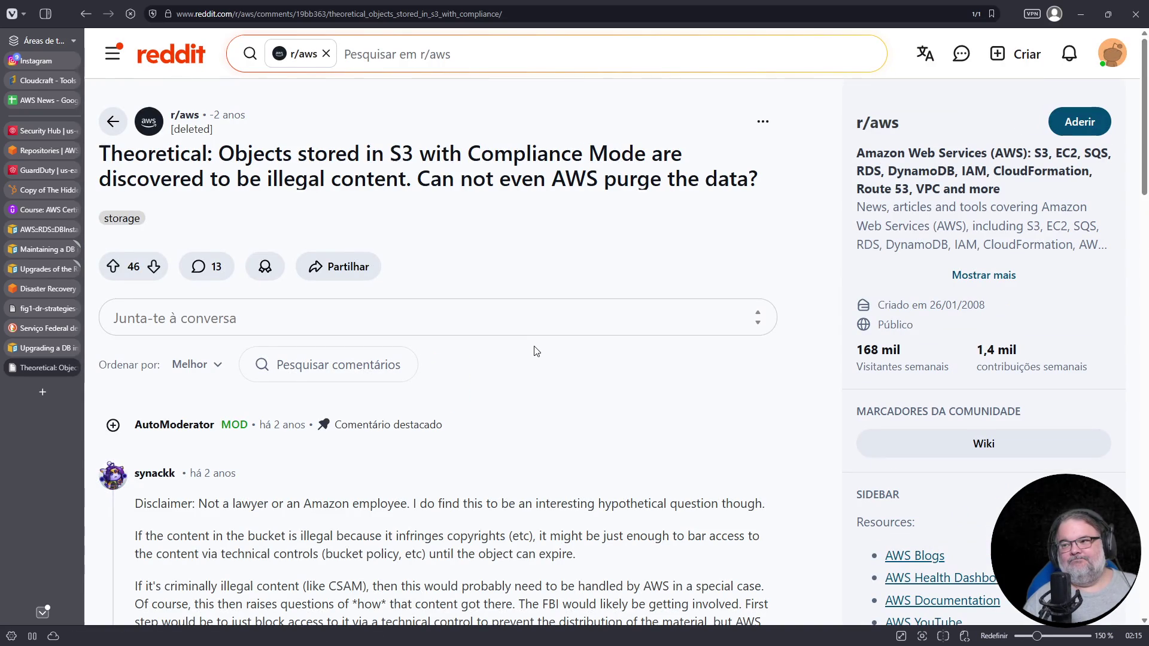
pyautogui.scroll(-5, 537, 350)
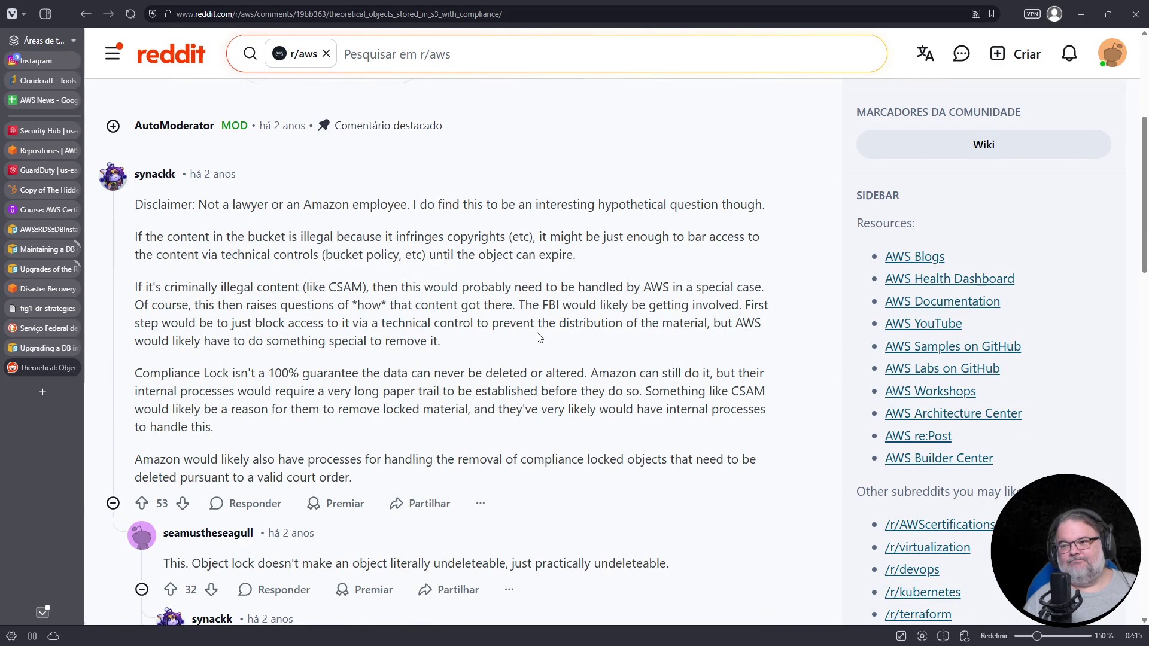
pyautogui.moveTo(129, 204)
pyautogui.mouseDown()
pyautogui.moveTo(577, 255)
pyautogui.moveTo(409, 341)
pyautogui.moveTo(123, 293)
pyautogui.moveTo(134, 288)
pyautogui.mouseUp()
pyautogui.click(466, 347)
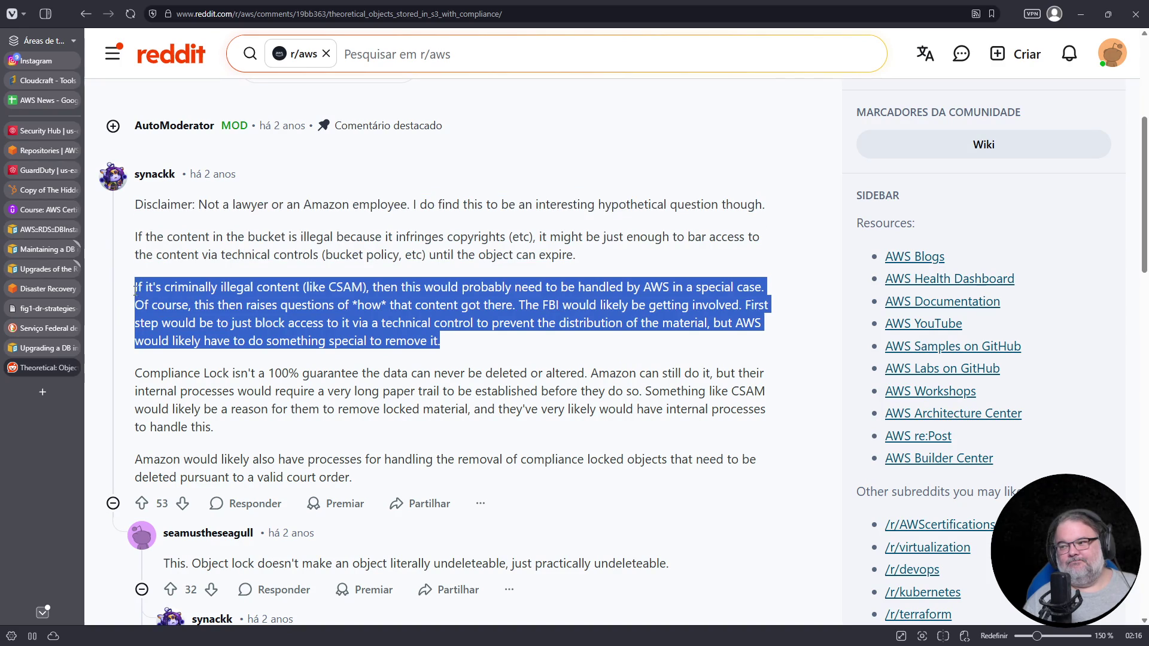
# Highlight the paragraphs about Amazon removing locked objects, then close the Reddit thread
pyautogui.scroll(-1, 459, 342)
pyautogui.click(180, 326)
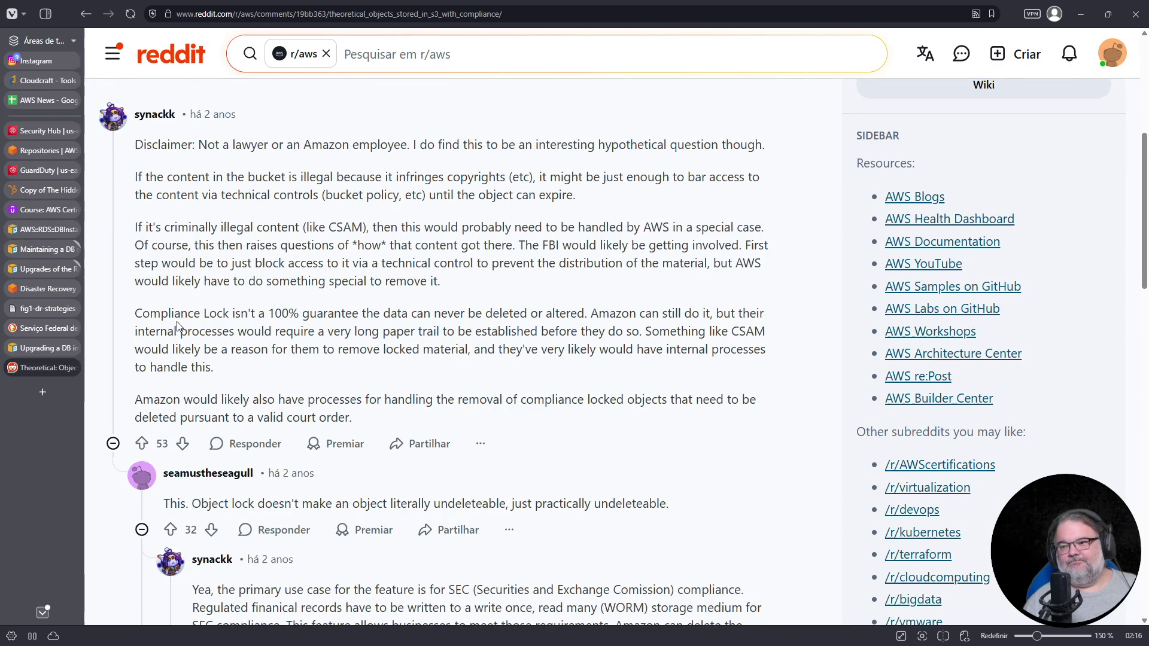
pyautogui.moveTo(123, 315); pyautogui.dragTo(238, 366)
pyautogui.click(383, 390)
pyautogui.moveTo(377, 419)
pyautogui.mouseDown()
pyautogui.moveTo(244, 399)
pyautogui.moveTo(147, 331)
pyautogui.moveTo(135, 146)
pyautogui.moveTo(136, 324)
pyautogui.moveTo(134, 310)
pyautogui.mouseUp()
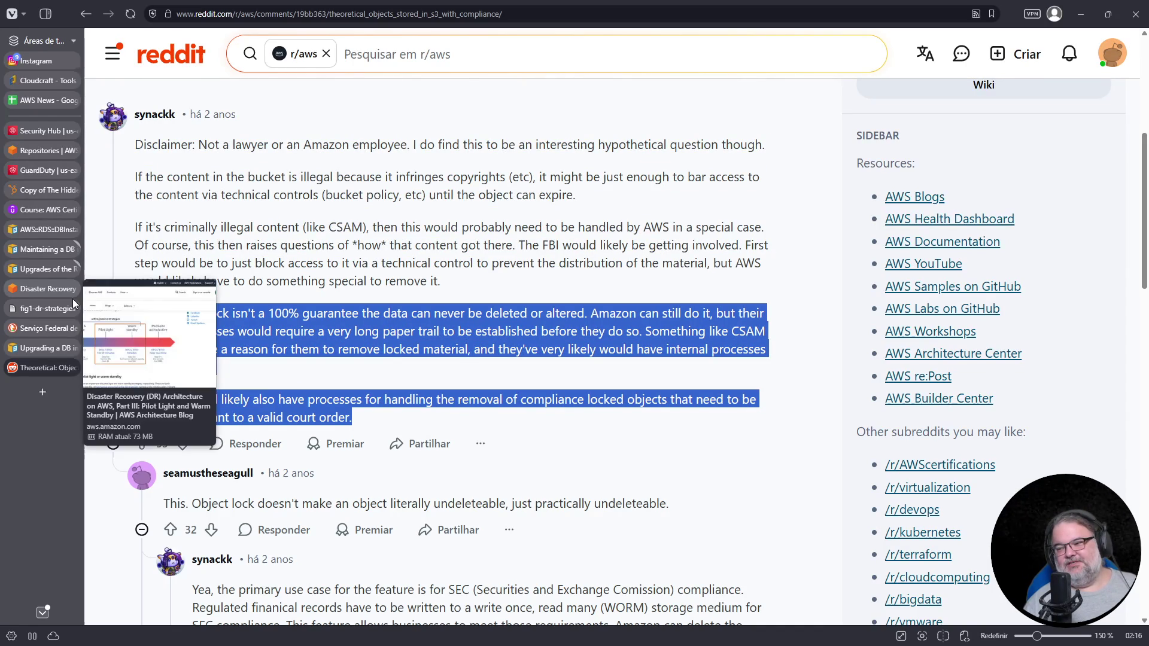
pyautogui.moveTo(46, 325)
pyautogui.click(71, 369)
# Close the database upgrade article and centre the map on Santo Amaro and Campo Grande
pyautogui.click(72, 348)
pyautogui.scroll(-5, 538, 312)
pyautogui.scroll(-10, 538, 310)
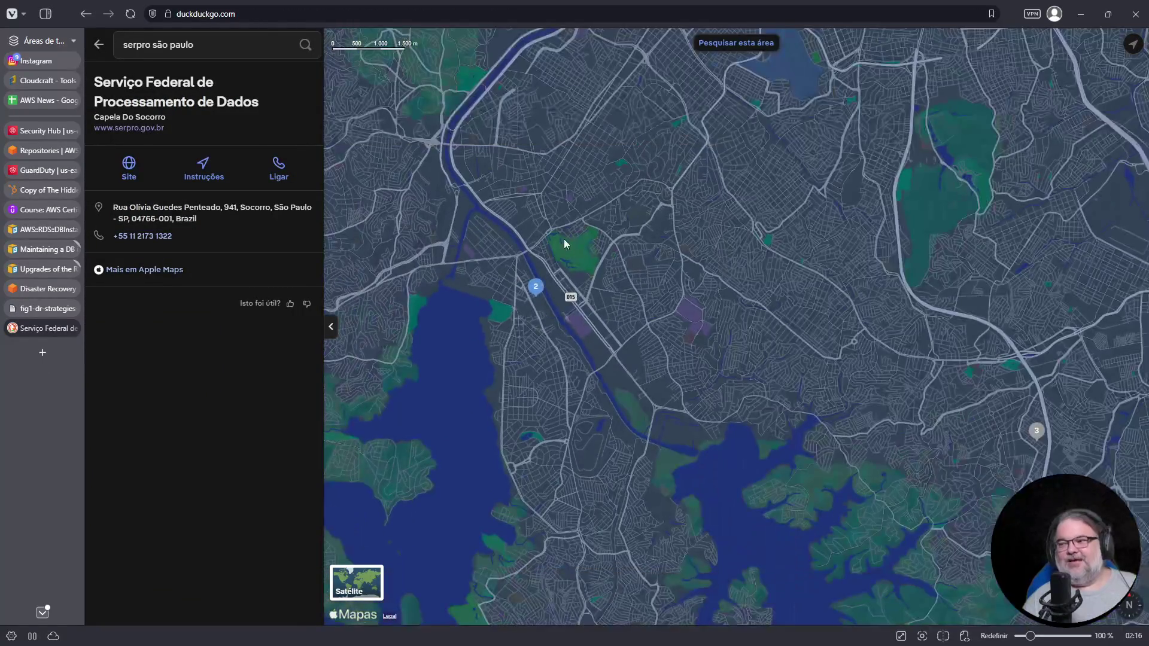
pyautogui.moveTo(564, 243); pyautogui.dragTo(574, 330)
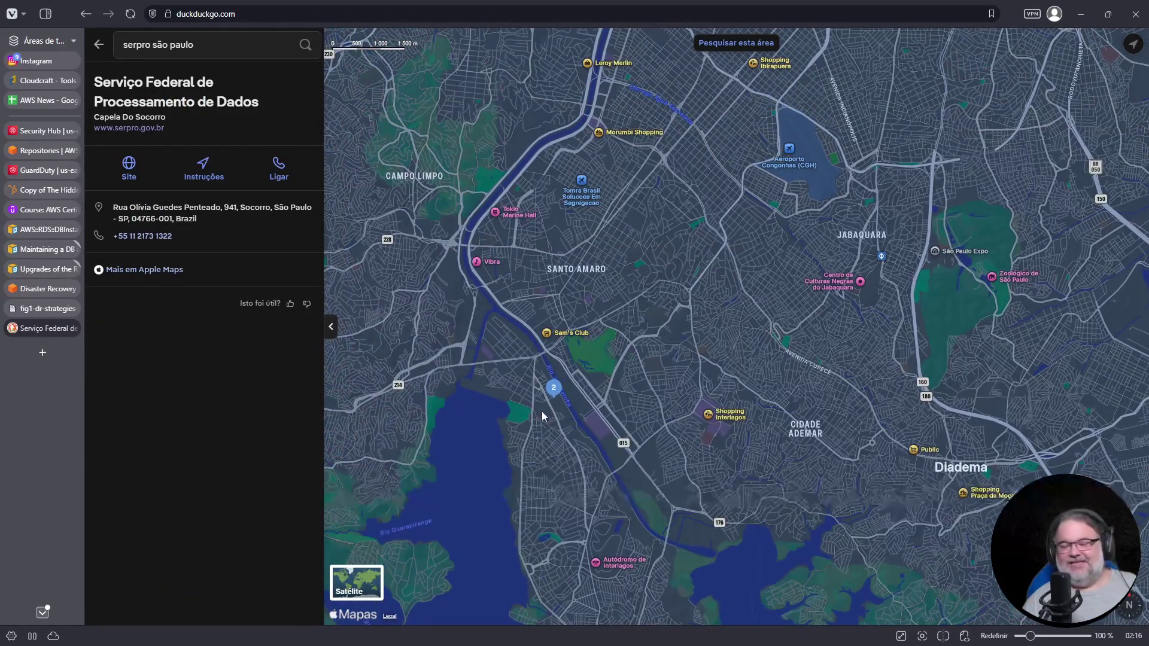
pyautogui.scroll(3, 550, 379)
pyautogui.moveTo(595, 345)
pyautogui.mouseDown()
pyautogui.moveTo(453, 390)
pyautogui.moveTo(537, 304)
pyautogui.mouseUp()
# Zoom in and move the map south past Socorro and Guarapiranga toward Interlagos
pyautogui.scroll(2, 518, 335)
pyautogui.moveTo(580, 272); pyautogui.dragTo(530, 372)
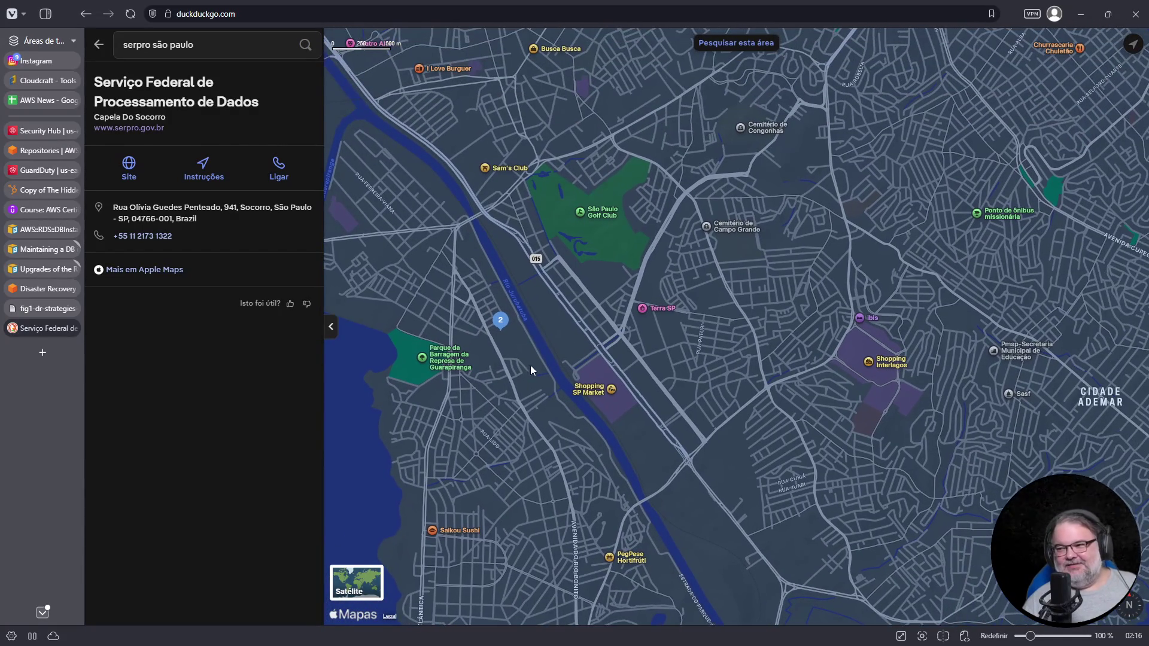
pyautogui.moveTo(534, 327); pyautogui.dragTo(549, 395)
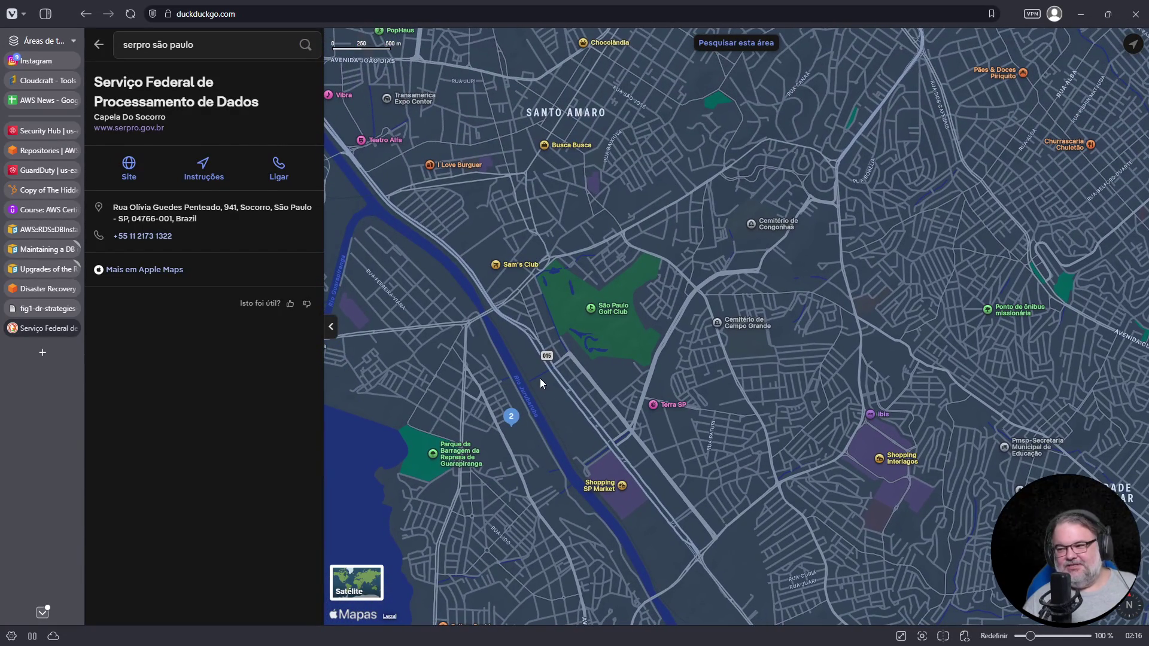
pyautogui.moveTo(526, 432); pyautogui.dragTo(530, 332)
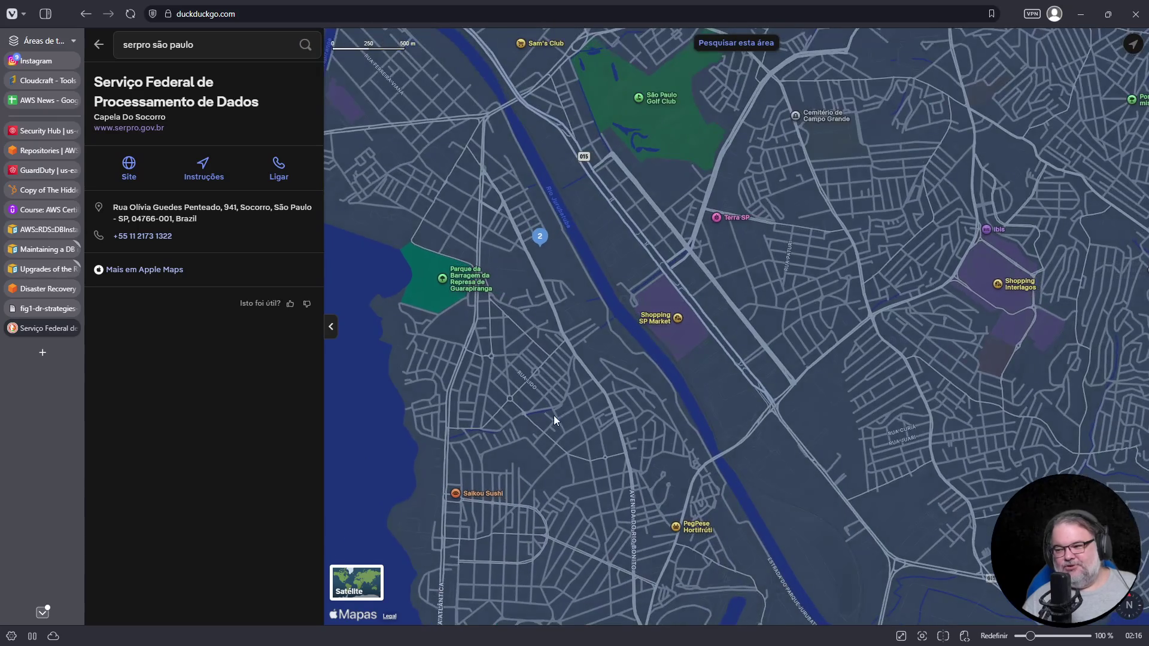
pyautogui.moveTo(540, 385); pyautogui.dragTo(536, 204)
pyautogui.scroll(5, 547, 288)
pyautogui.moveTo(638, 335)
pyautogui.mouseDown()
pyautogui.moveTo(561, 266)
pyautogui.moveTo(600, 339)
pyautogui.mouseUp()
pyautogui.scroll(2, 590, 316)
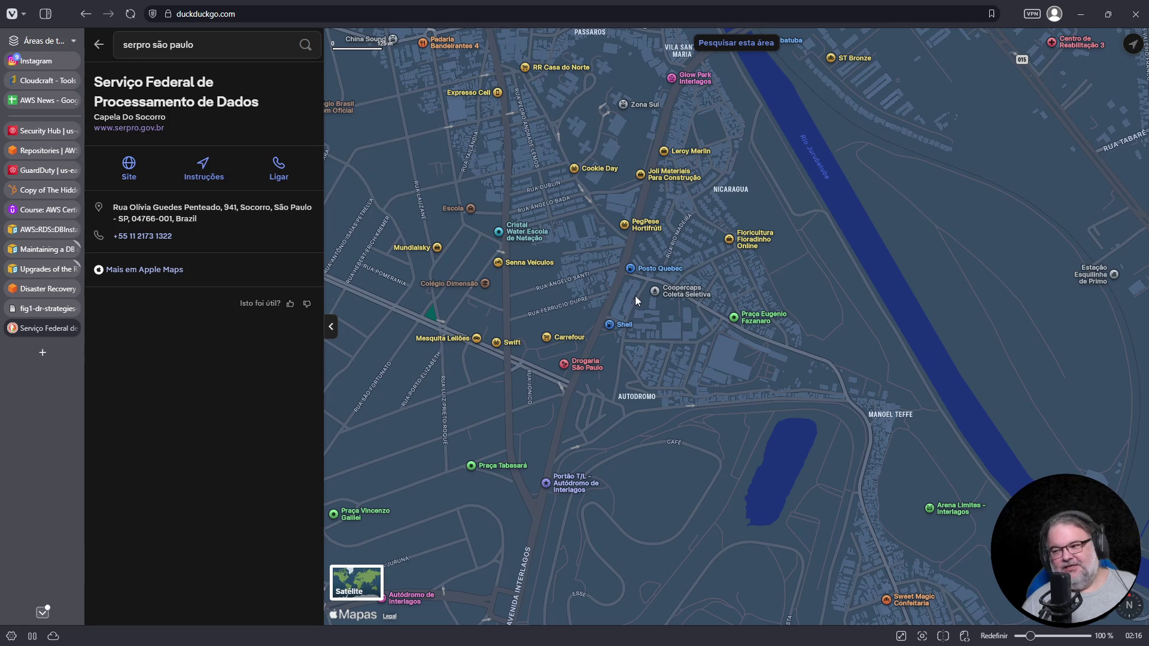
# Bring the Interlagos circuit, Vila Lisboa and Avenida Interlagos into view on the map
pyautogui.moveTo(648, 314)
pyautogui.mouseDown()
pyautogui.moveTo(594, 340)
pyautogui.moveTo(531, 198)
pyautogui.mouseUp()
pyautogui.moveTo(518, 261); pyautogui.dragTo(636, 270)
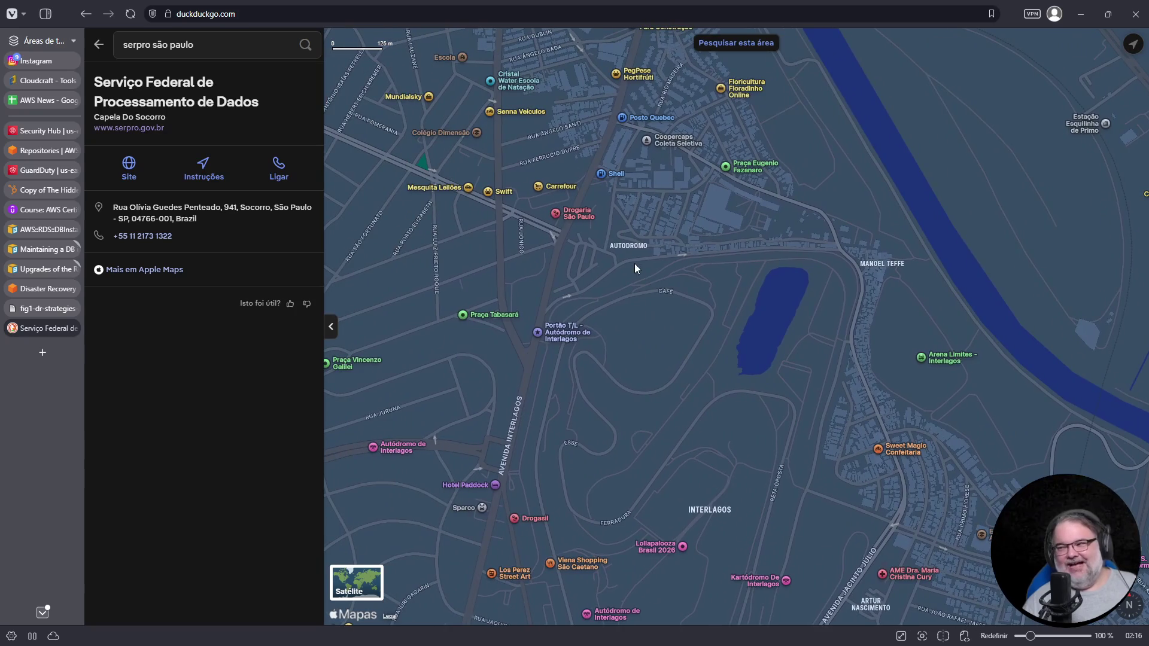
pyautogui.moveTo(633, 223); pyautogui.dragTo(617, 316)
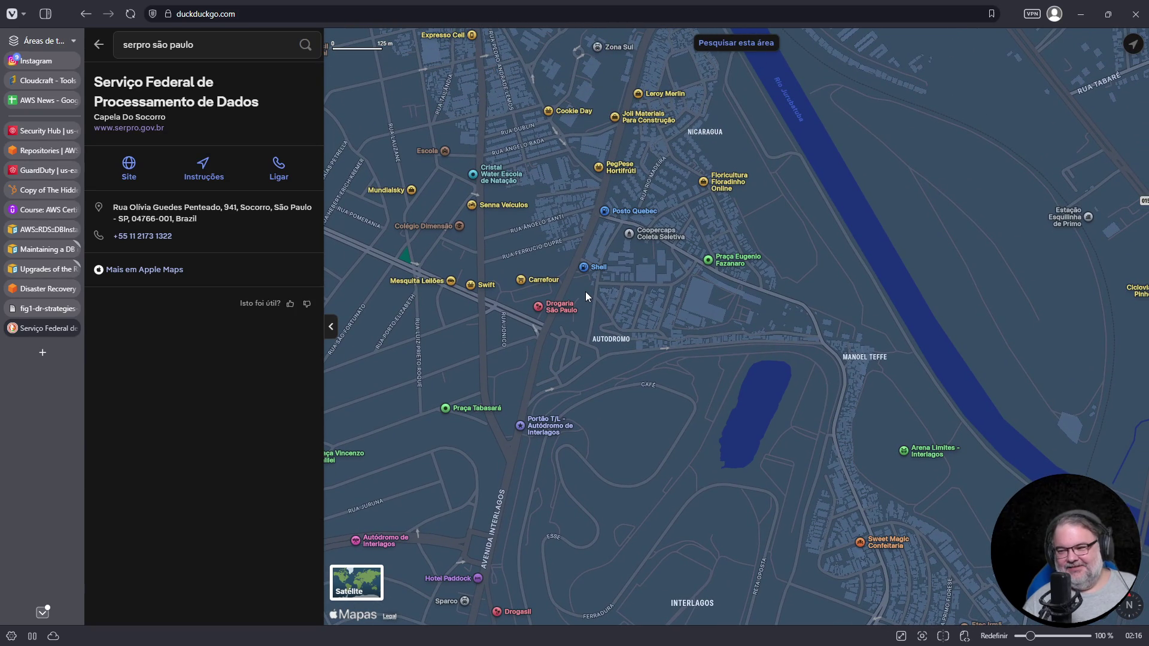
pyautogui.scroll(3, 588, 289)
pyautogui.moveTo(622, 236); pyautogui.dragTo(627, 343)
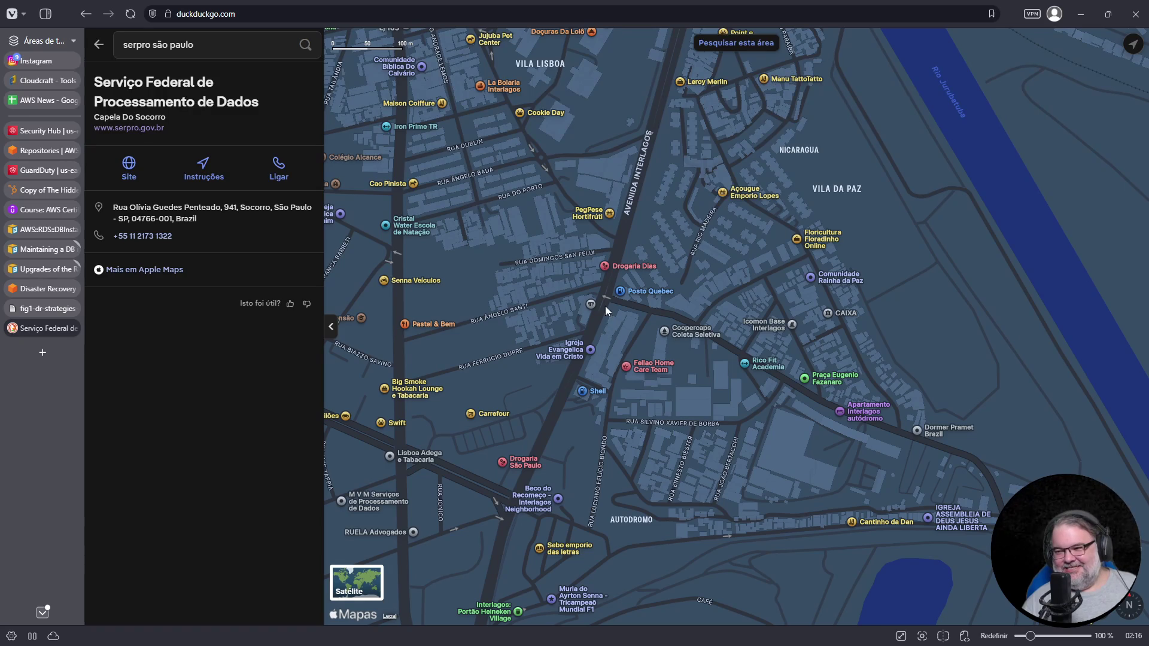
# Zoom in on the streets near Avenida João Paulo da Silva, then focus the place search box
pyautogui.scroll(3, 613, 252)
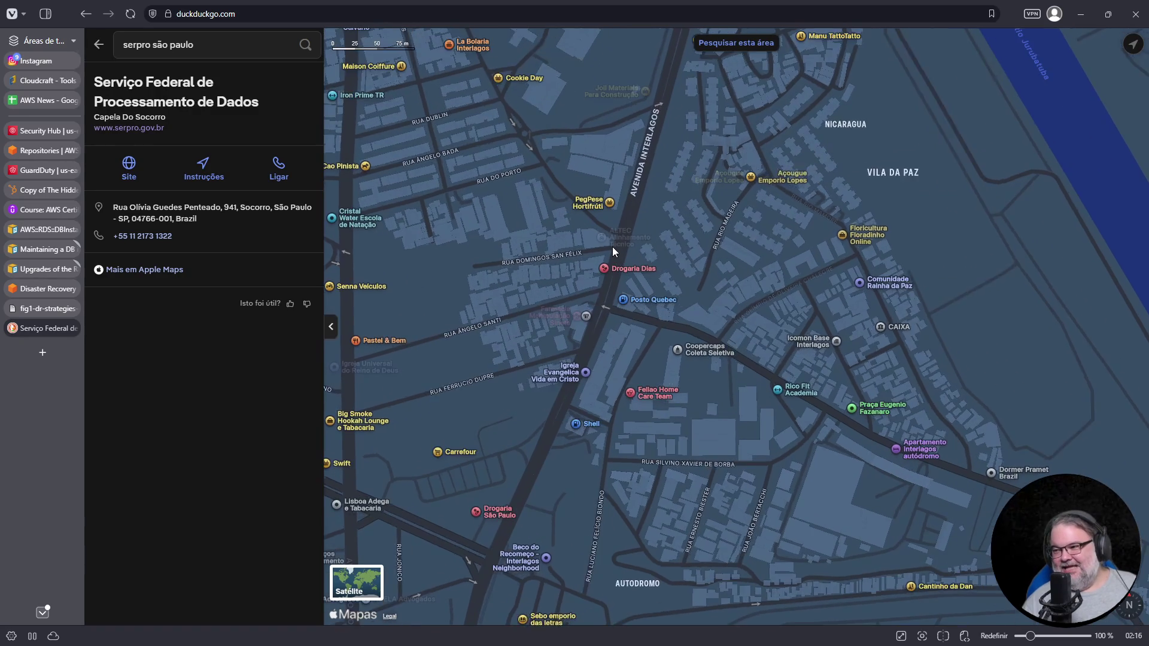
pyautogui.scroll(3, 612, 256)
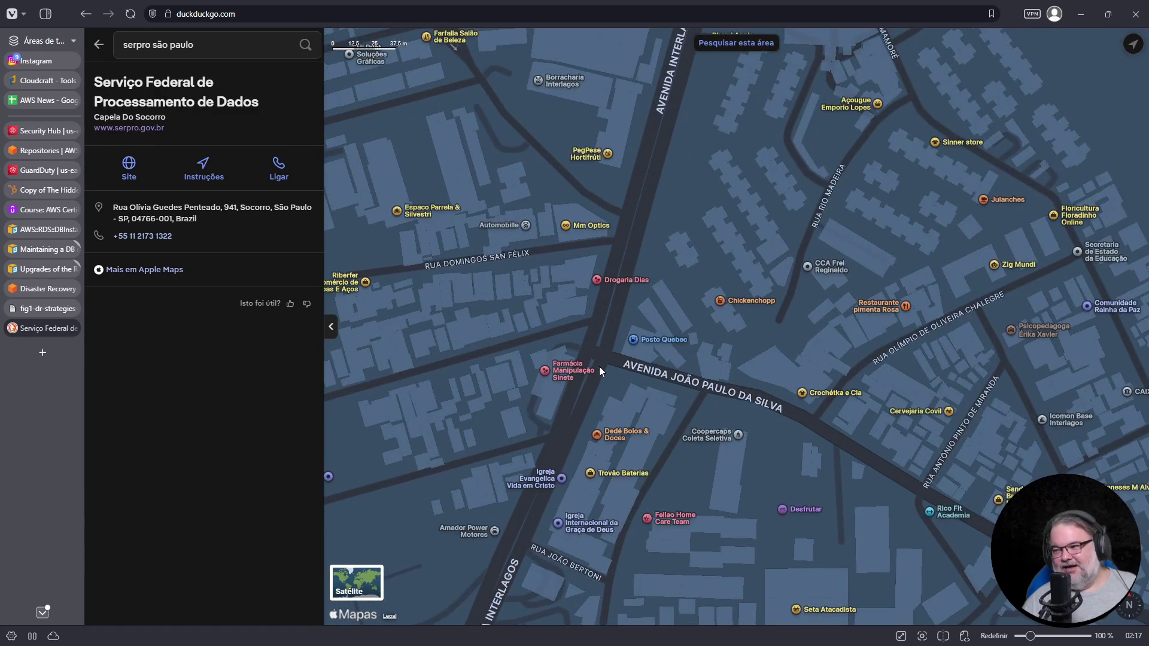
pyautogui.scroll(2, 604, 359)
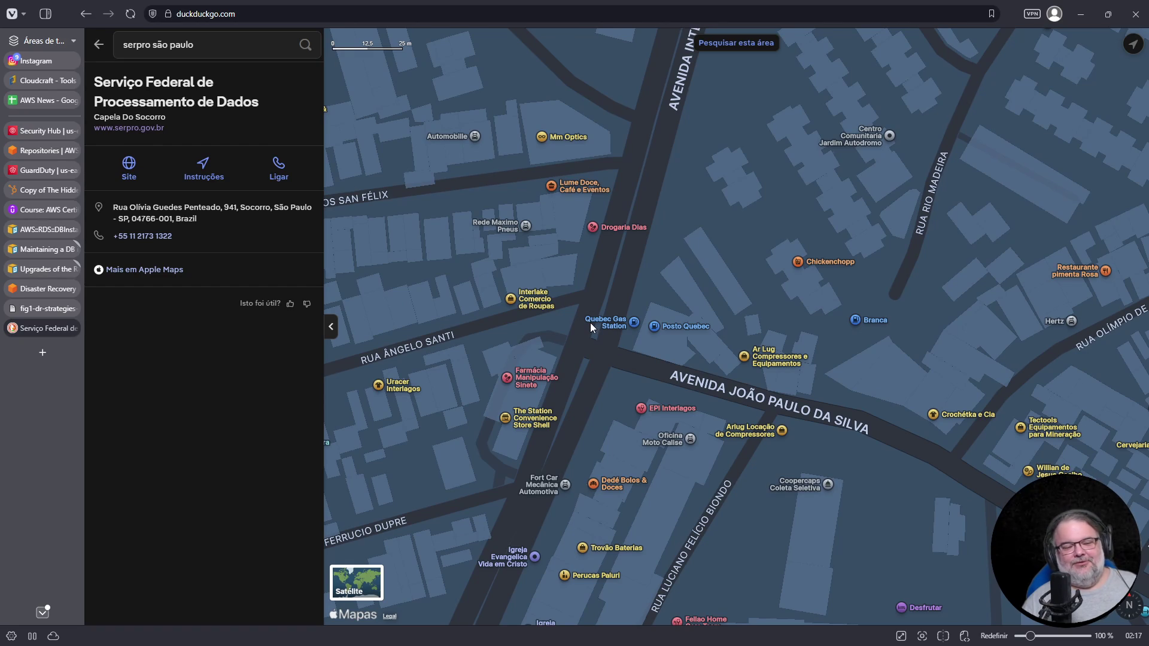
pyautogui.scroll(-5, 590, 326)
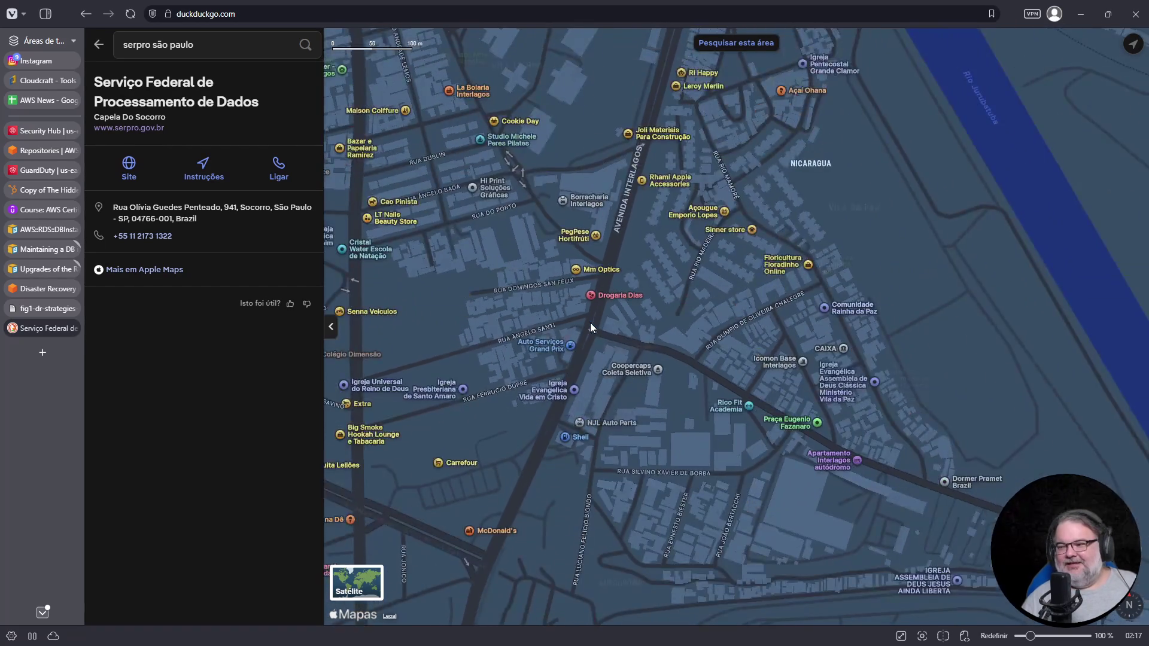
pyautogui.scroll(5, 590, 326)
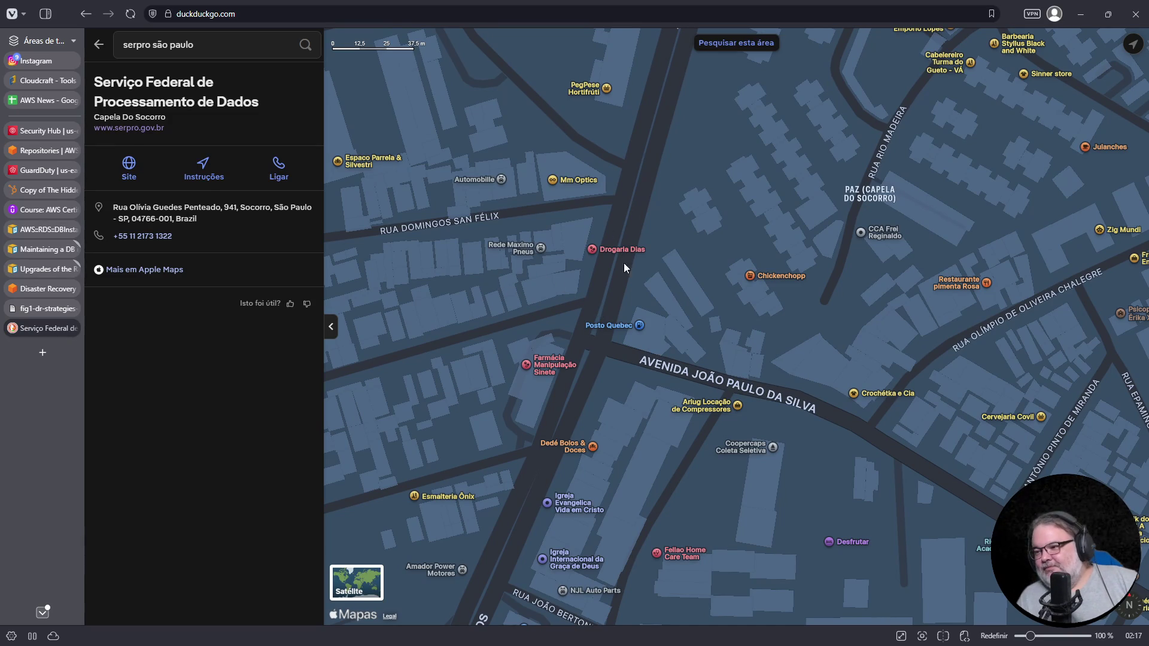
pyautogui.scroll(-2, 624, 269)
pyautogui.click(238, 34)
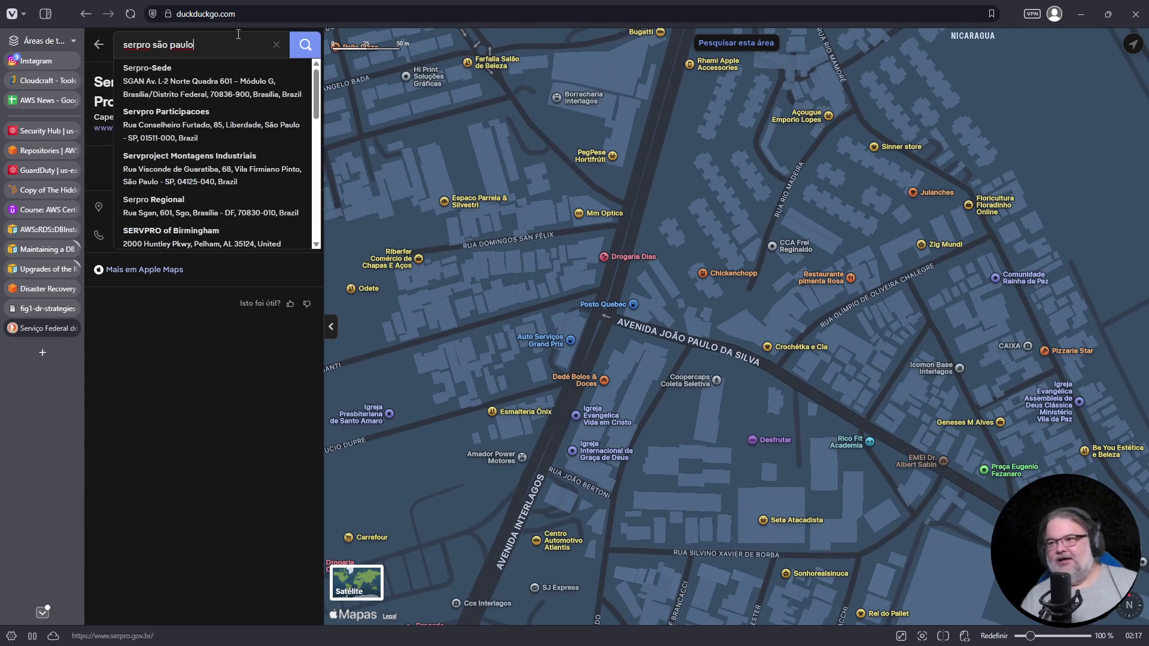
# Search the map for 'hotel pitstop' and select the Hotel Pitstop suggestion to pin it in Interlagos
pyautogui.hotkey('ctrl', 'a')
pyautogui.write('hotel pitstop')
pyautogui.press('Return')
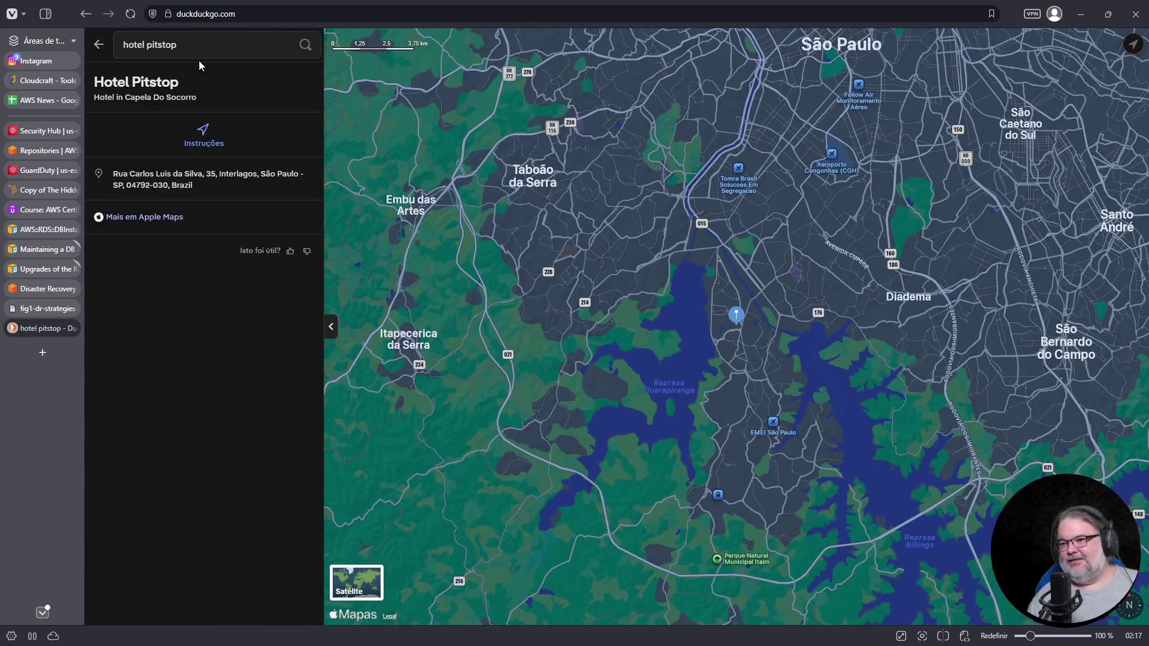
pyautogui.click(194, 51)
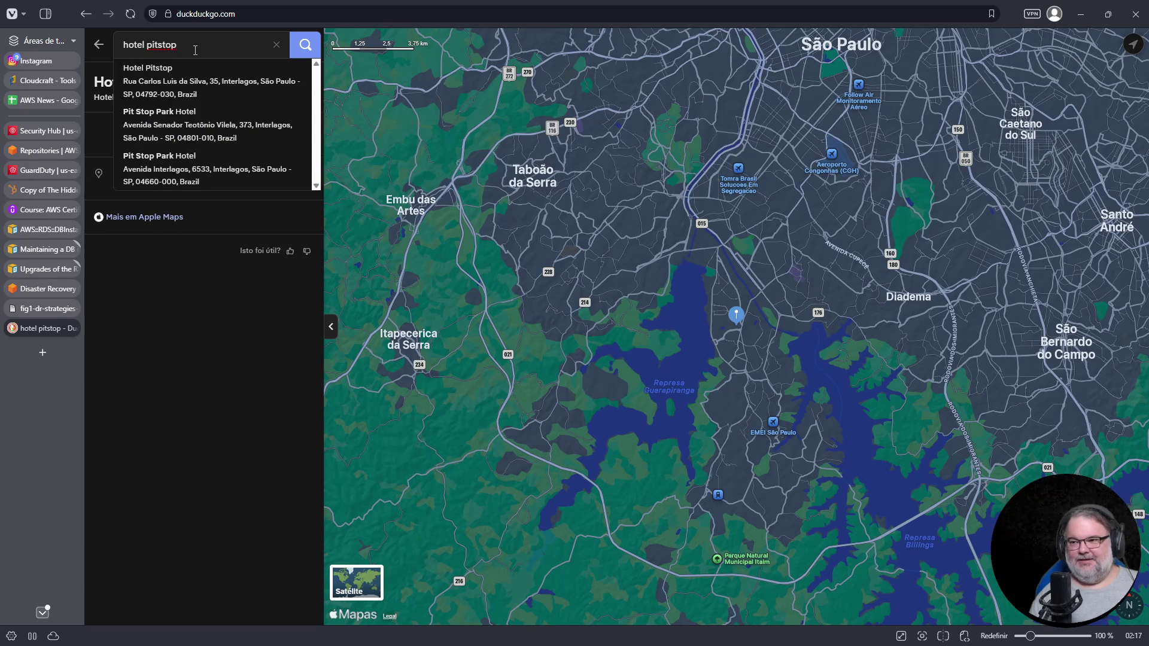
pyautogui.click(205, 87)
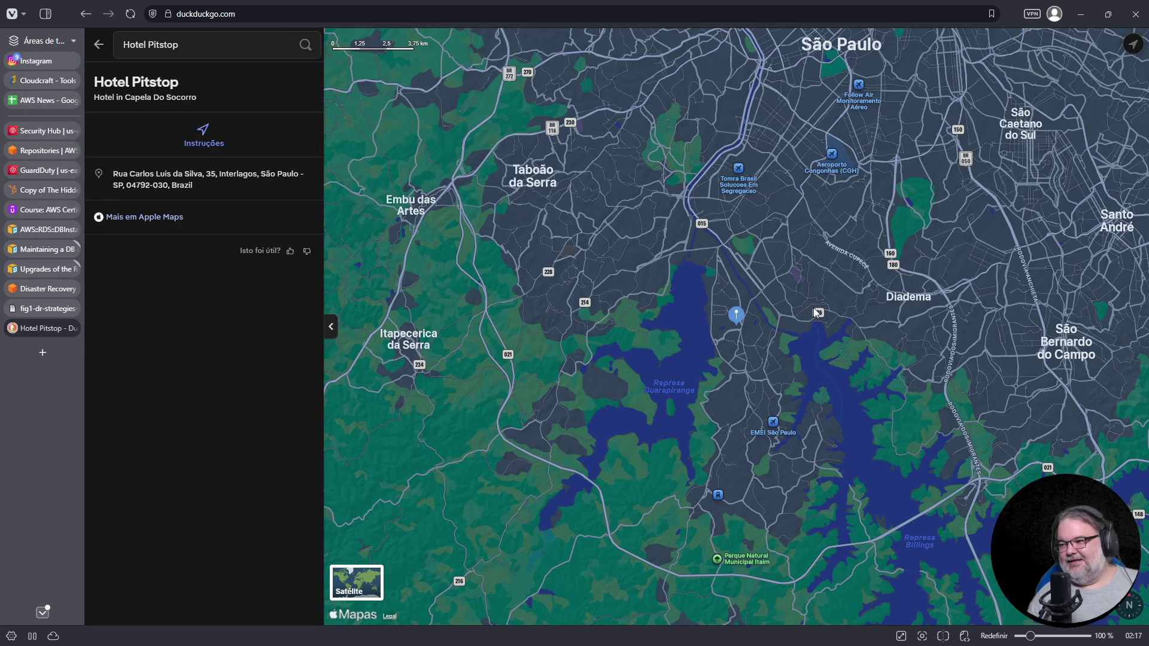
pyautogui.scroll(10, 723, 332)
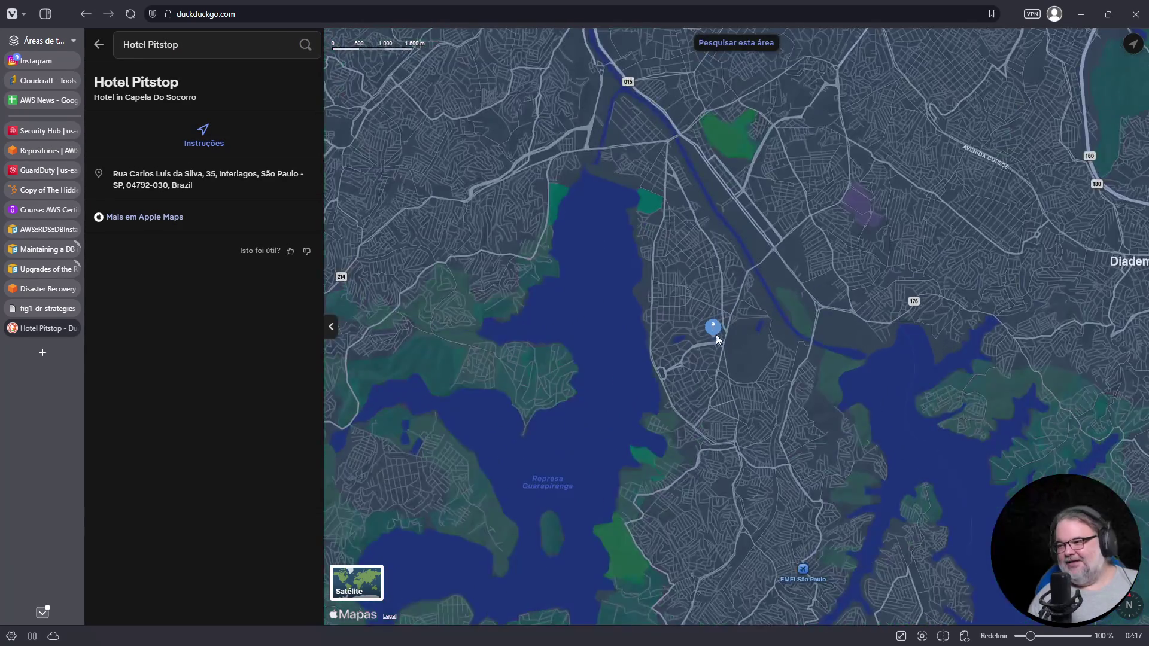
pyautogui.scroll(-5, 724, 351)
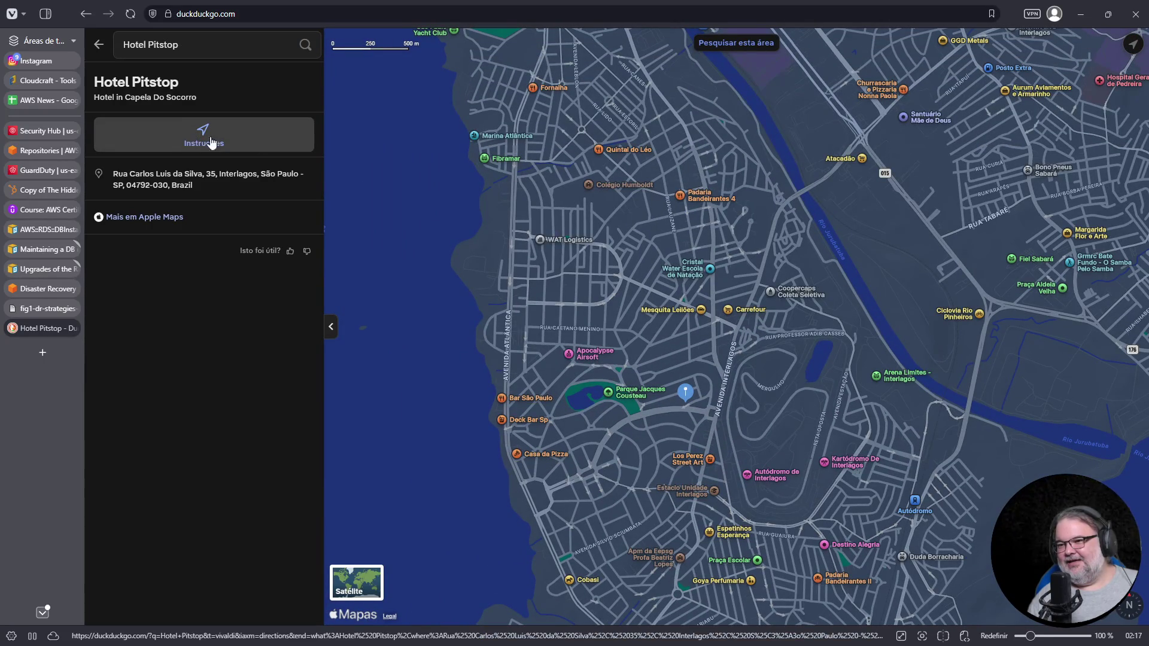
pyautogui.click(227, 17)
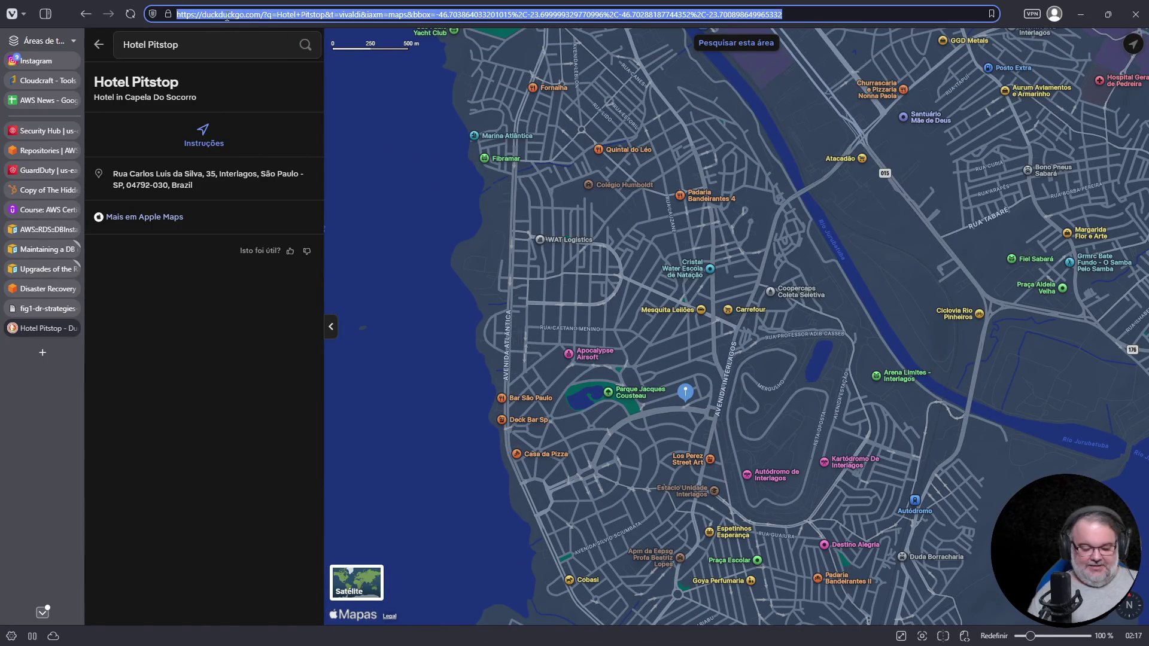
# Search DuckDuckGo for 'hotel pitstop interlagos' and scroll down to the Pousadas.vip result
pyautogui.write('hotel pitstop interlagos')
pyautogui.press('Return')
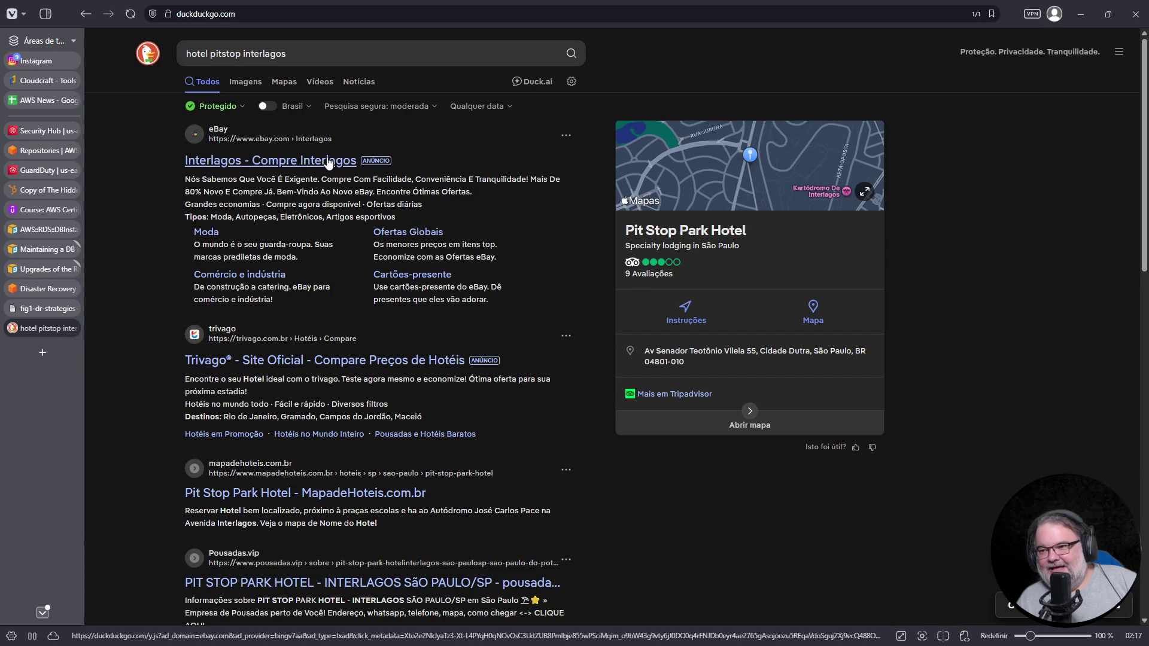
pyautogui.scroll(-4, 335, 372)
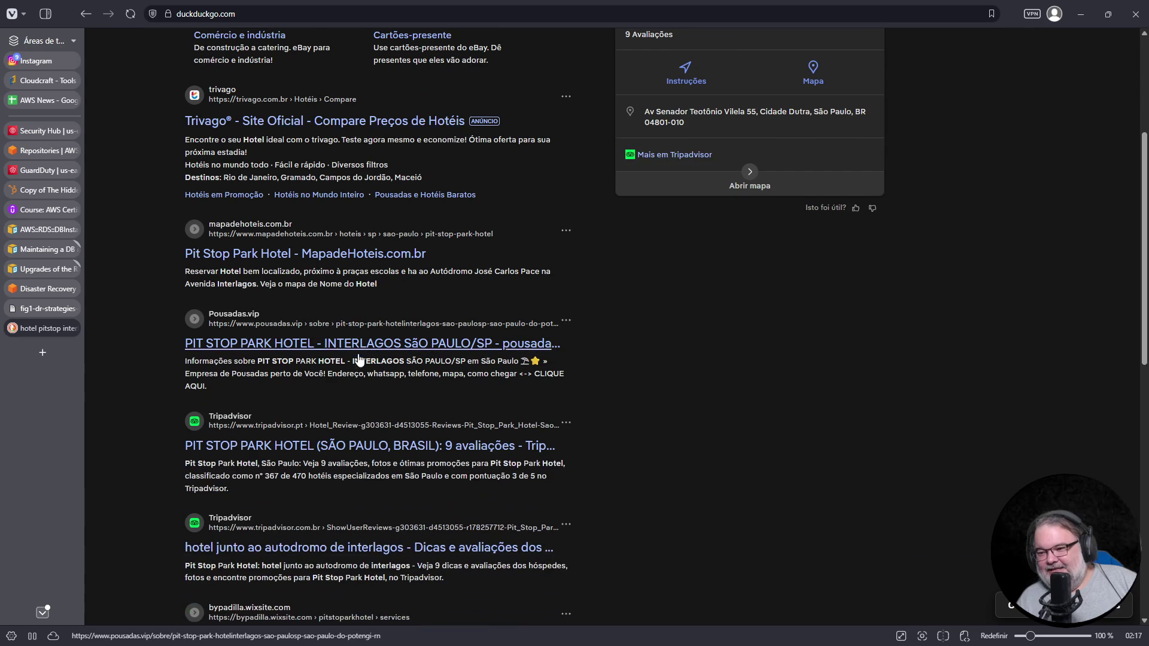
# Open the Pit Stop Park Hotel listing on Pousadas.vip and enlarge its first thumbnail photo
pyautogui.click(316, 346)
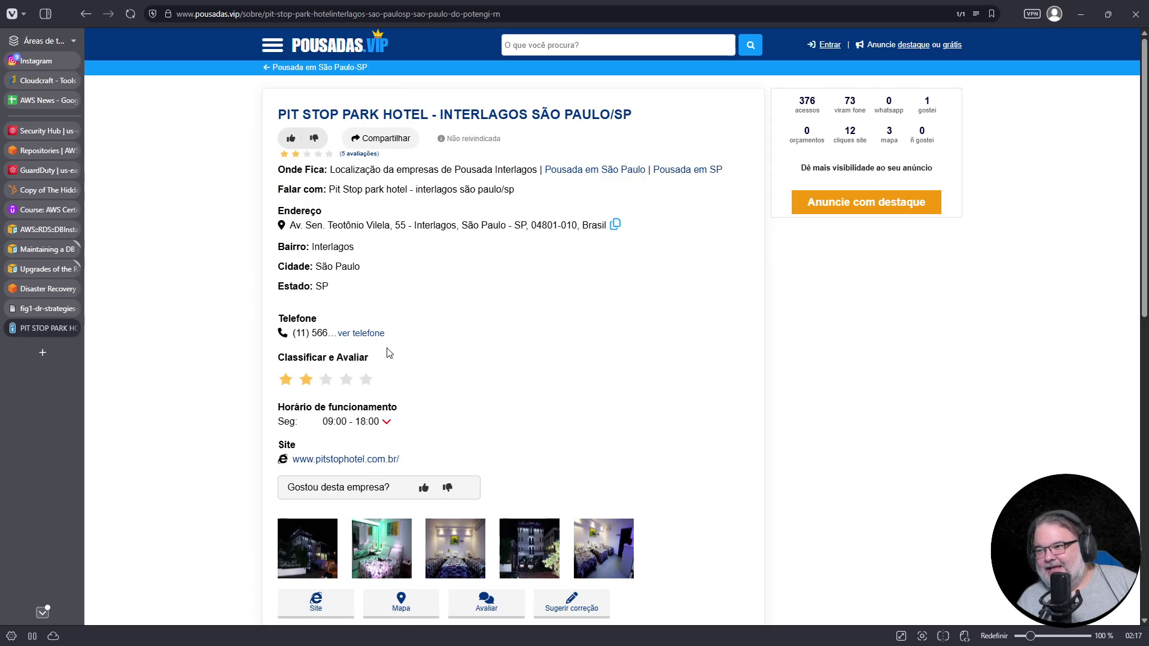
pyautogui.scroll(-4, 388, 348)
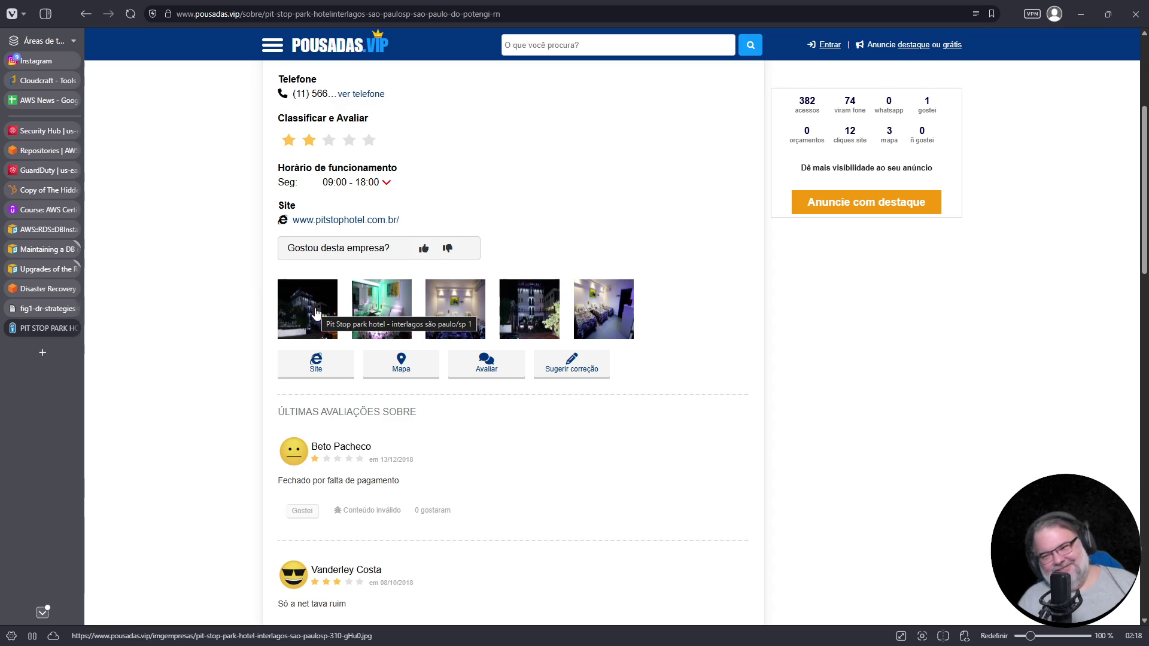
pyautogui.click(314, 309)
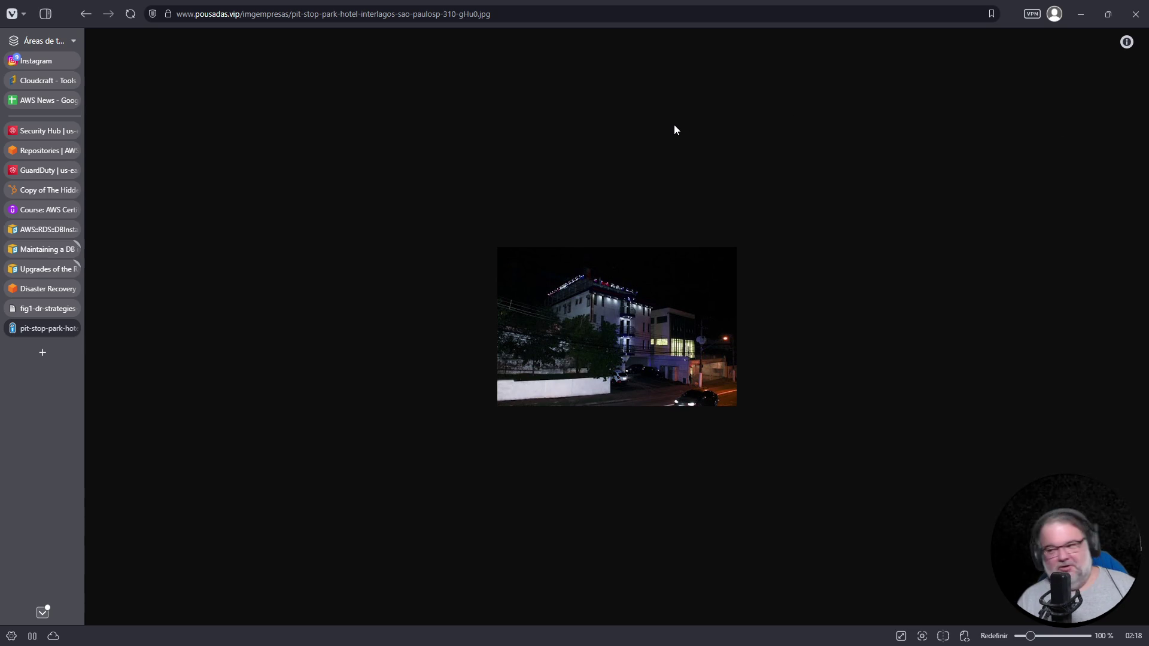
pyautogui.rightClick(816, 307)
# Go back from the full-size photo to the Pit Stop Park Hotel listing
pyautogui.click(45, 307)
pyautogui.click(49, 328)
pyautogui.click(84, 14)
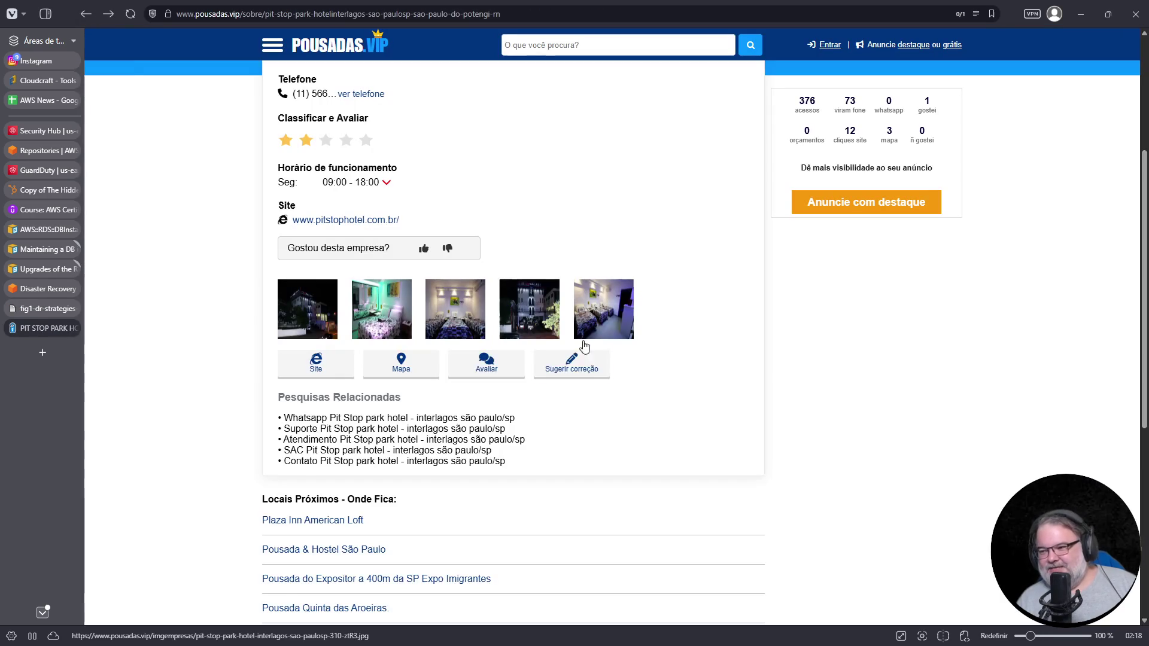
# Zoom the fourth, night-time front photo to 300%, return, and open the hotel's website link
pyautogui.click(536, 314)
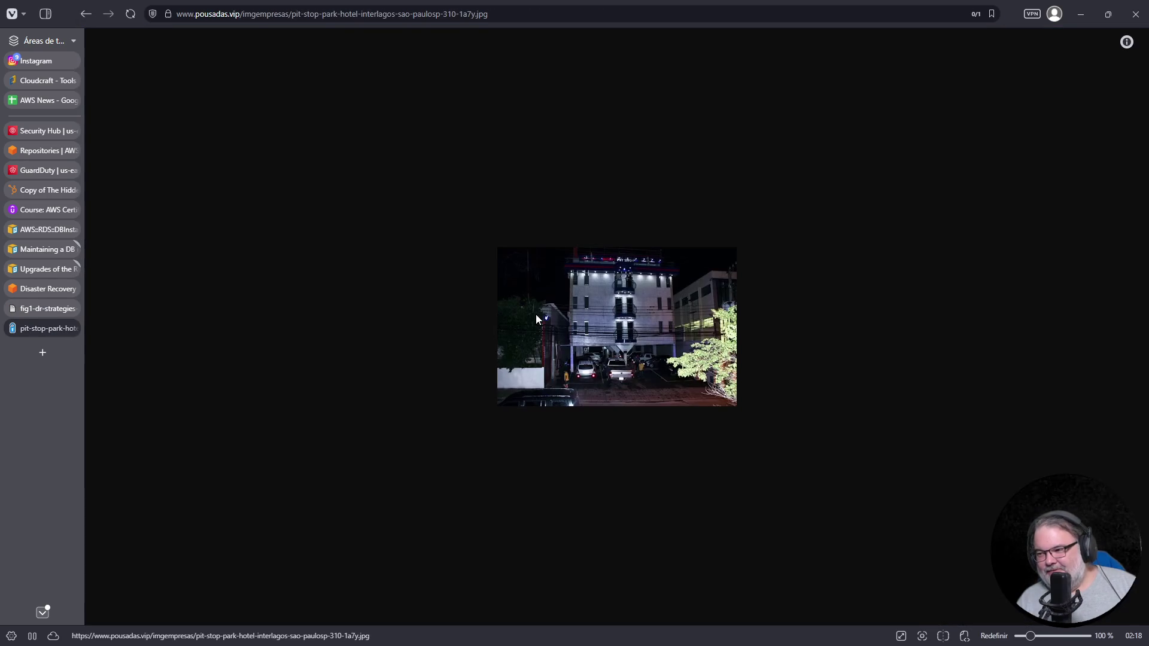
pyautogui.keyDown('ctrl'); pyautogui.scroll(7, 652, 343); pyautogui.keyUp('ctrl')
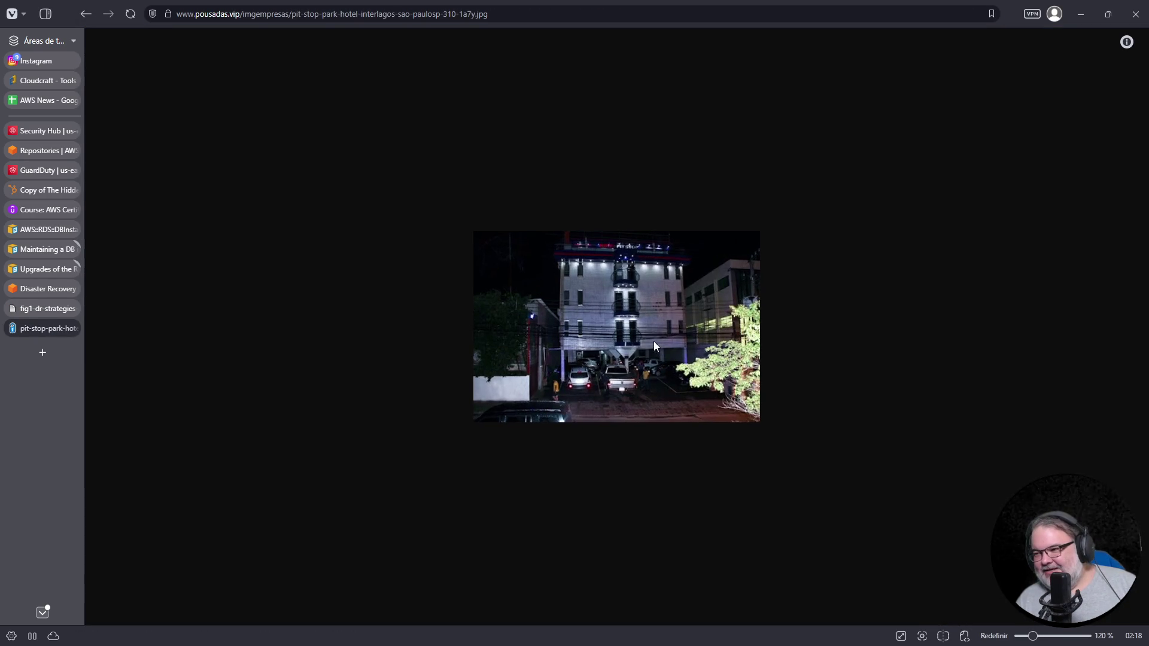
pyautogui.keyDown('ctrl'); pyautogui.scroll(6, 651, 342); pyautogui.keyUp('ctrl')
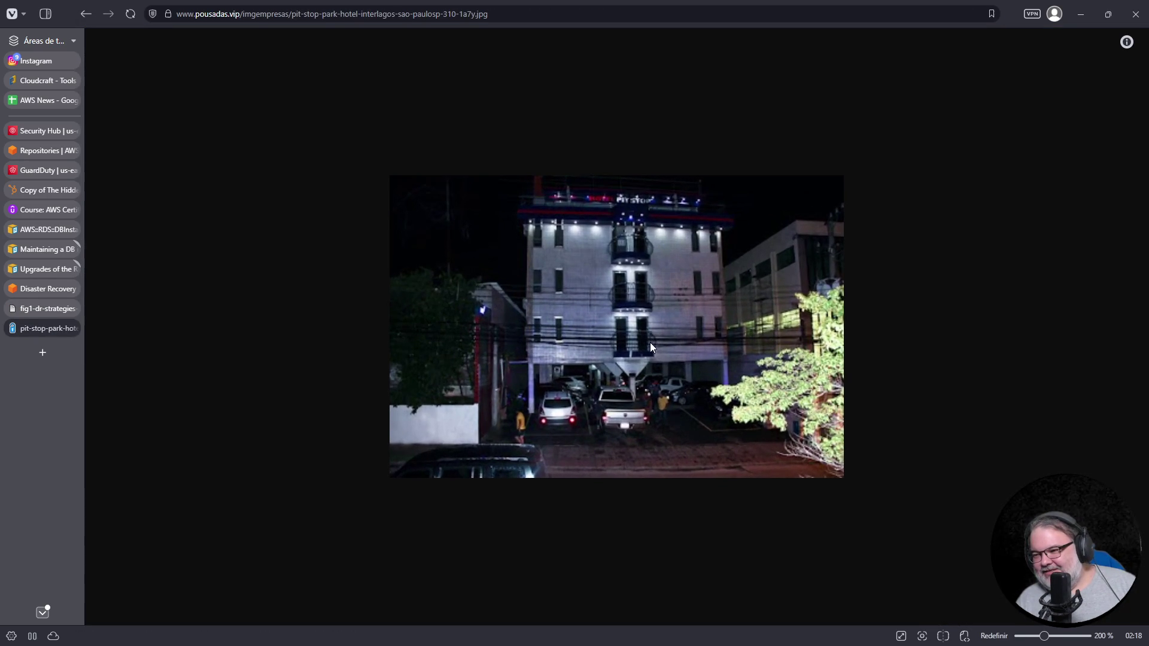
pyautogui.keyDown('ctrl'); pyautogui.scroll(7, 649, 347); pyautogui.keyUp('ctrl')
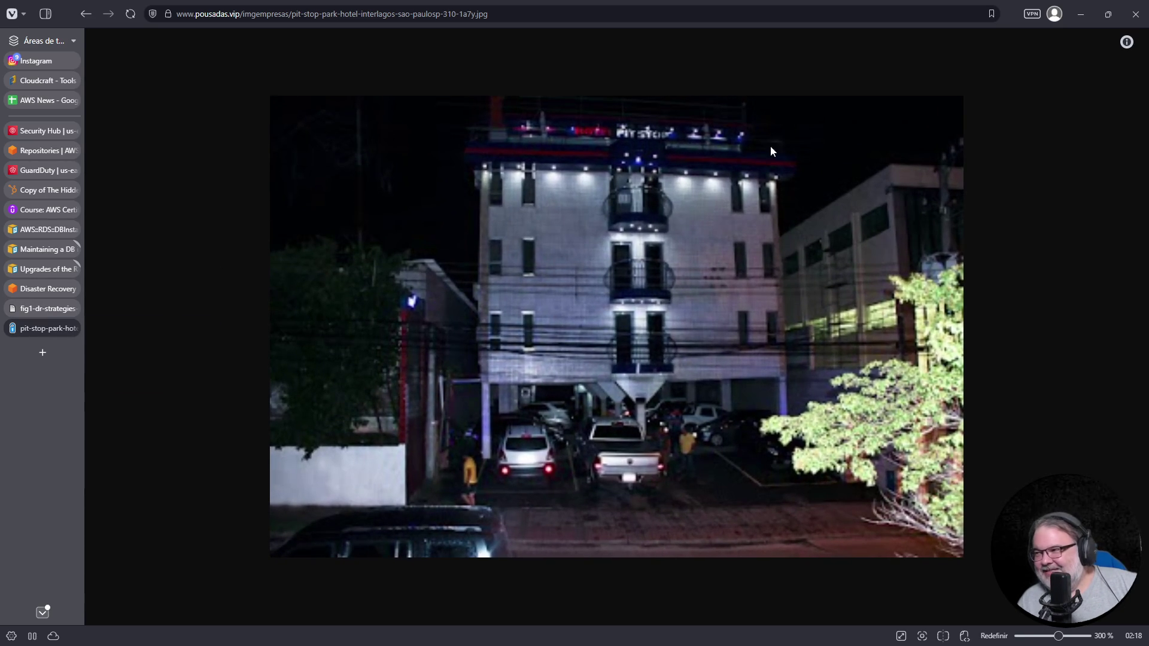
pyautogui.click(85, 16)
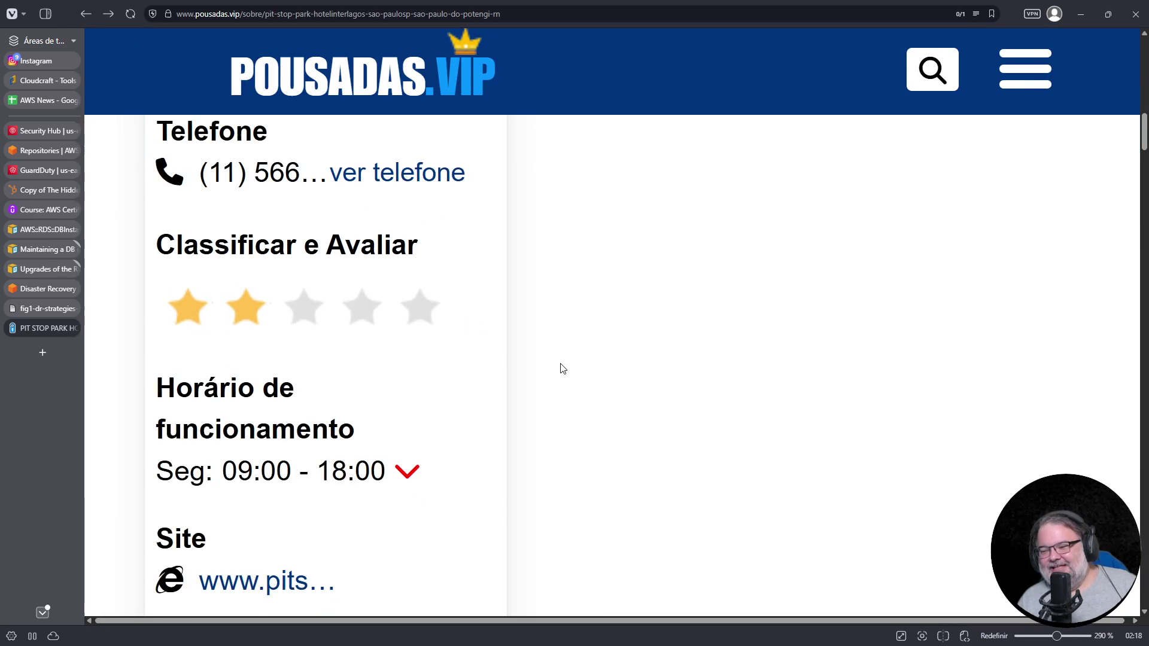
pyautogui.click(276, 518)
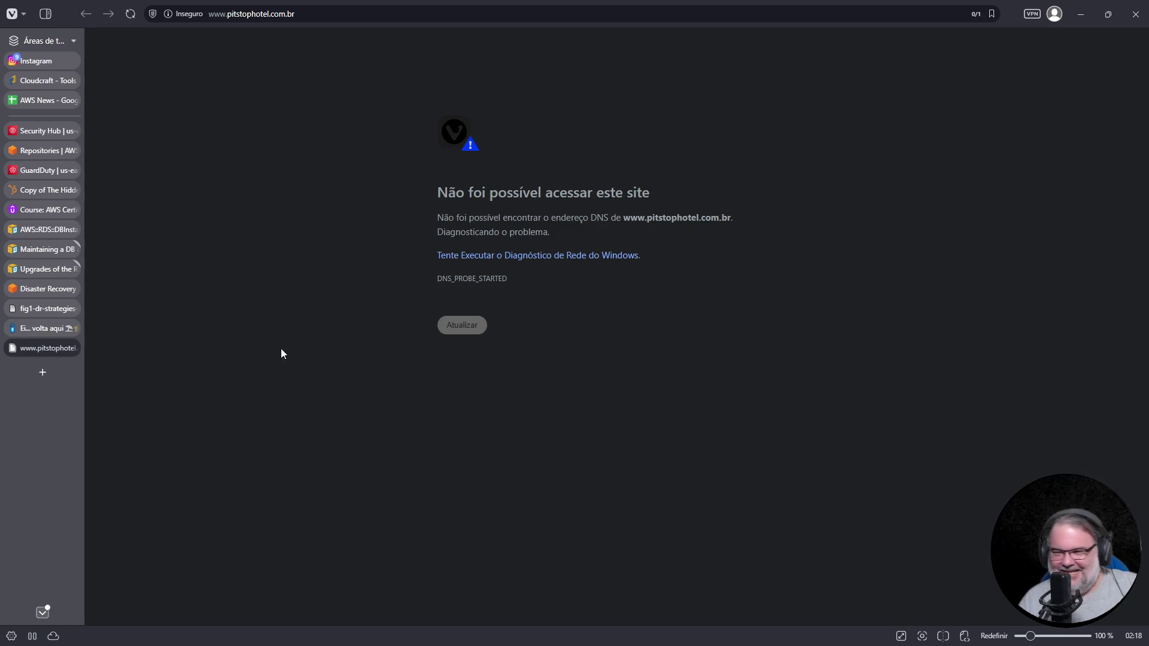
pyautogui.click(485, 328)
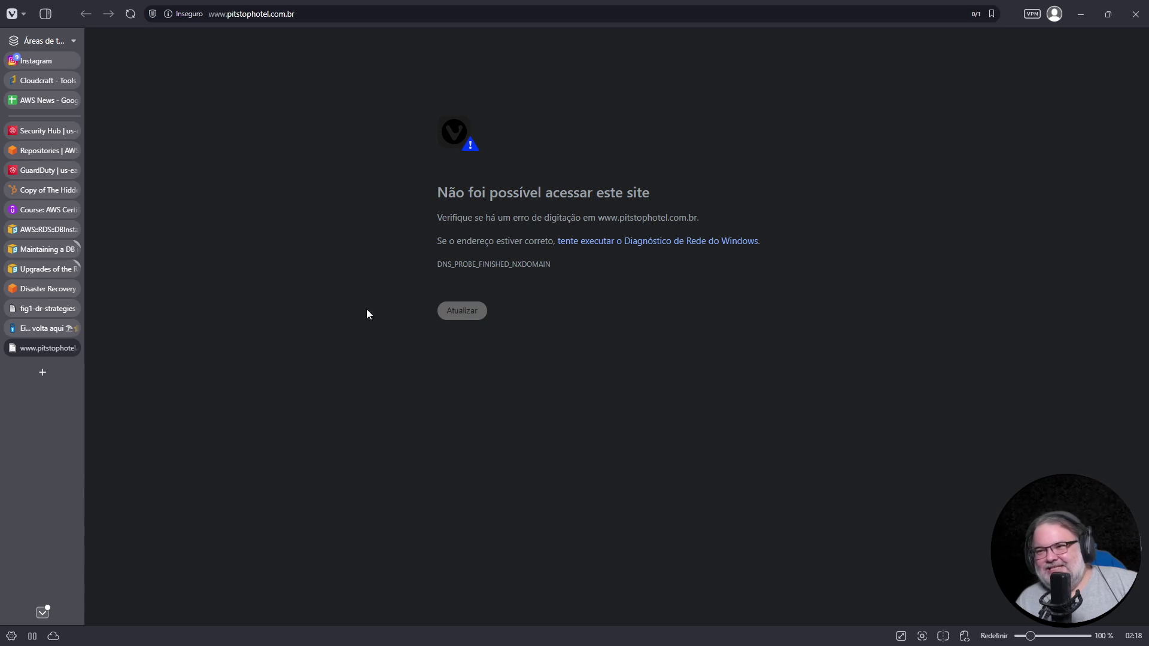